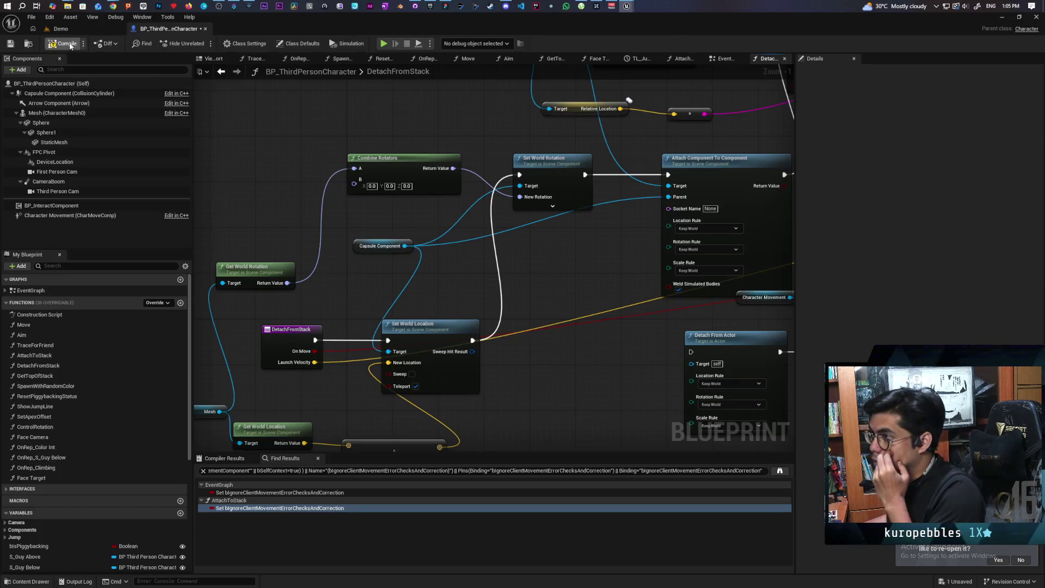
Save BP_ThirdPersonCharacter, restore the editor window, and launch the multiplayer play-in-editor test
key(ctrl+s)
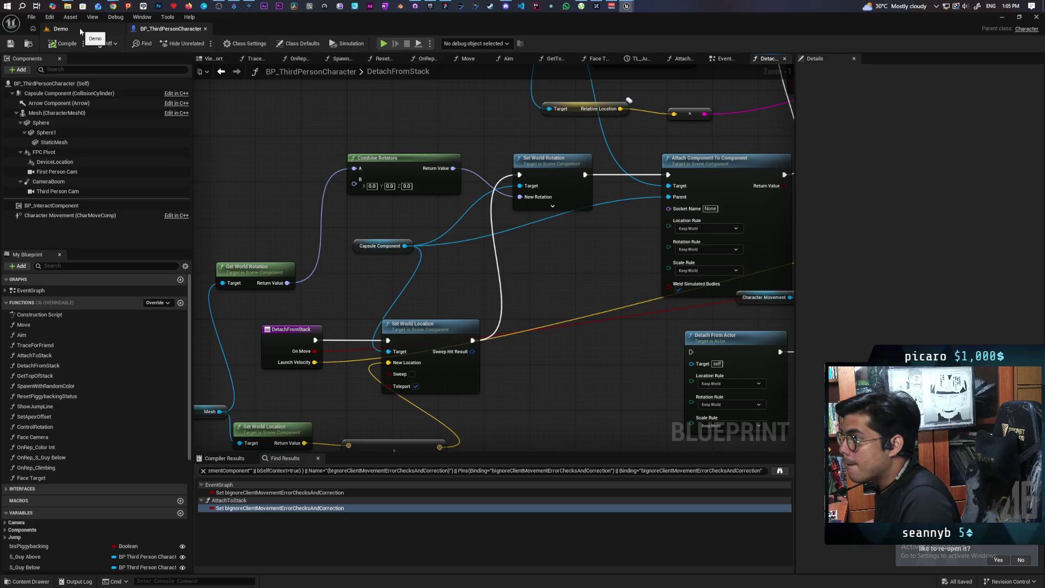
double_click(227, 24)
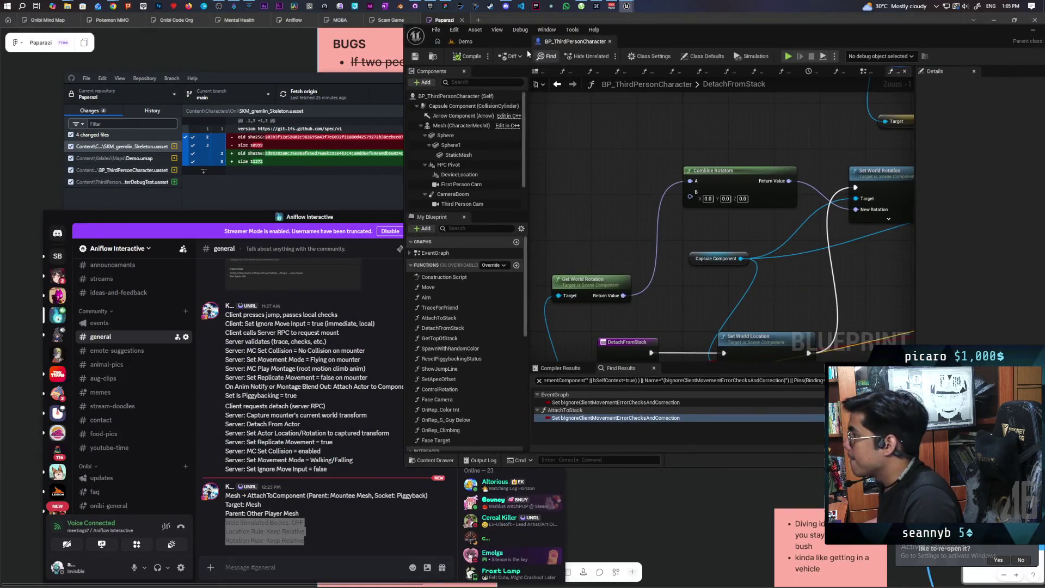
key(alt+p)
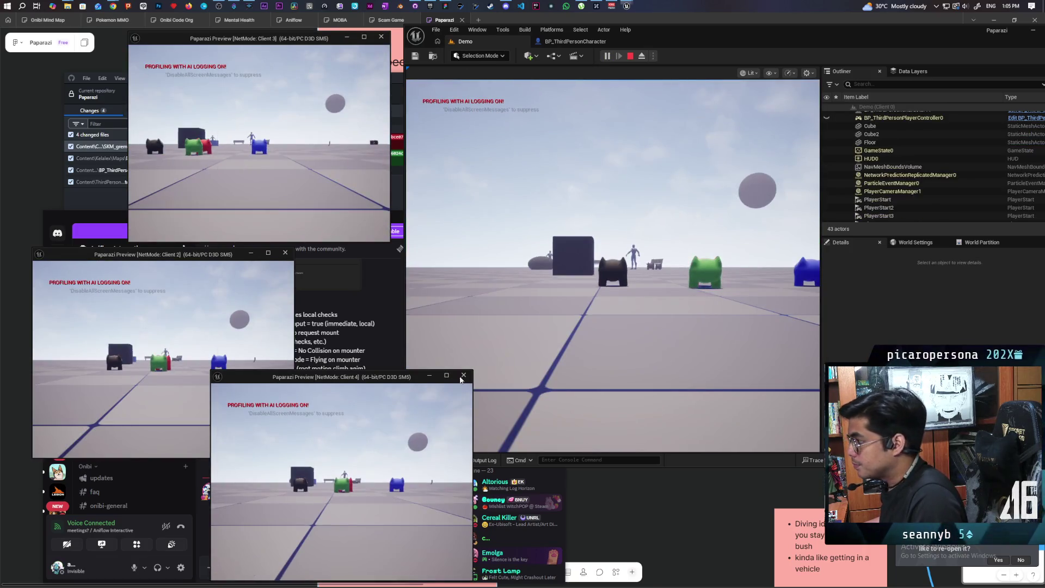
Walk the character onto another, detach it with E, move away, then stop the session
click(612, 267)
key(w)
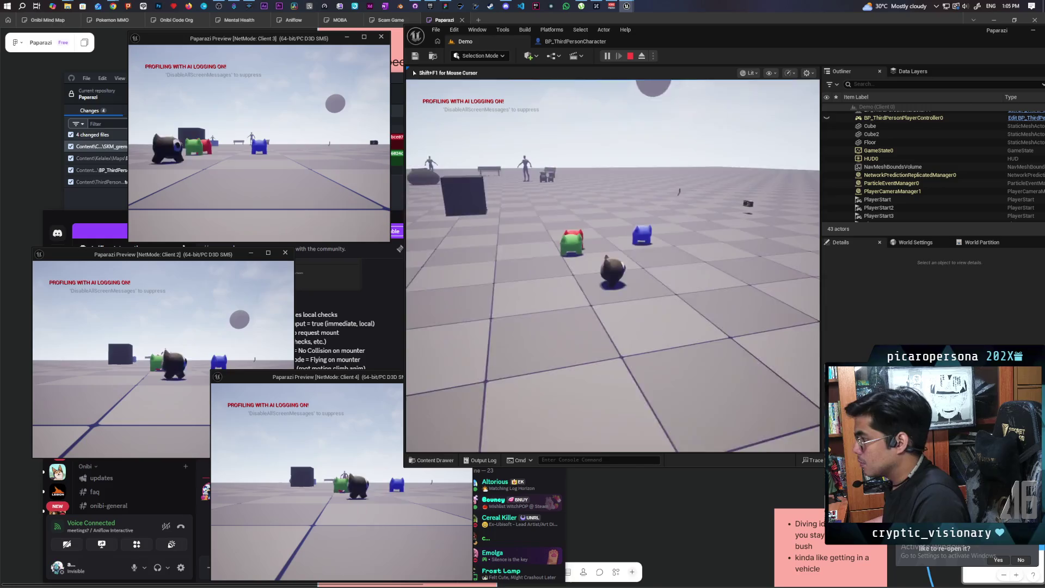
key(e)
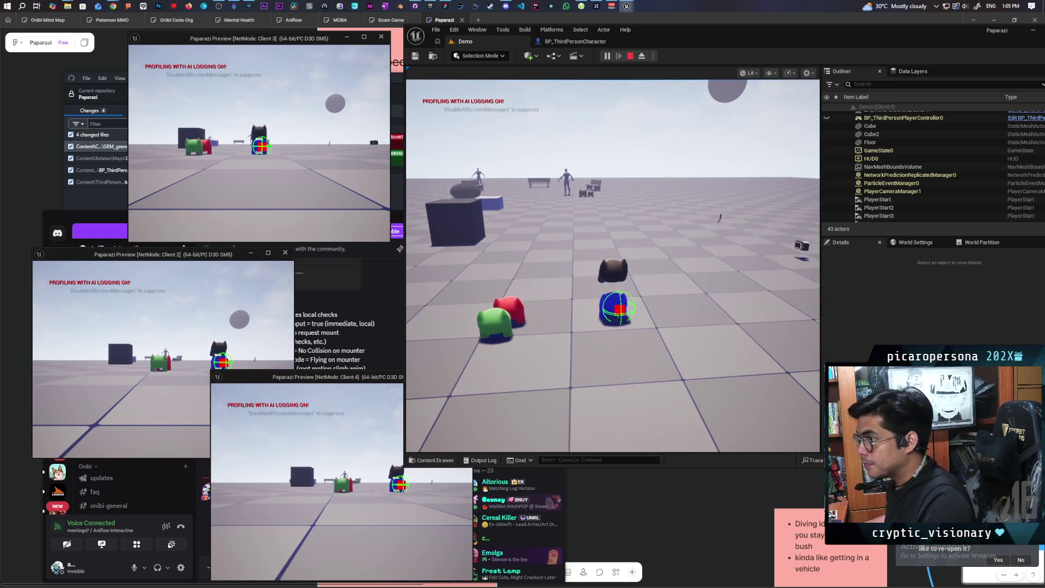
key(a)
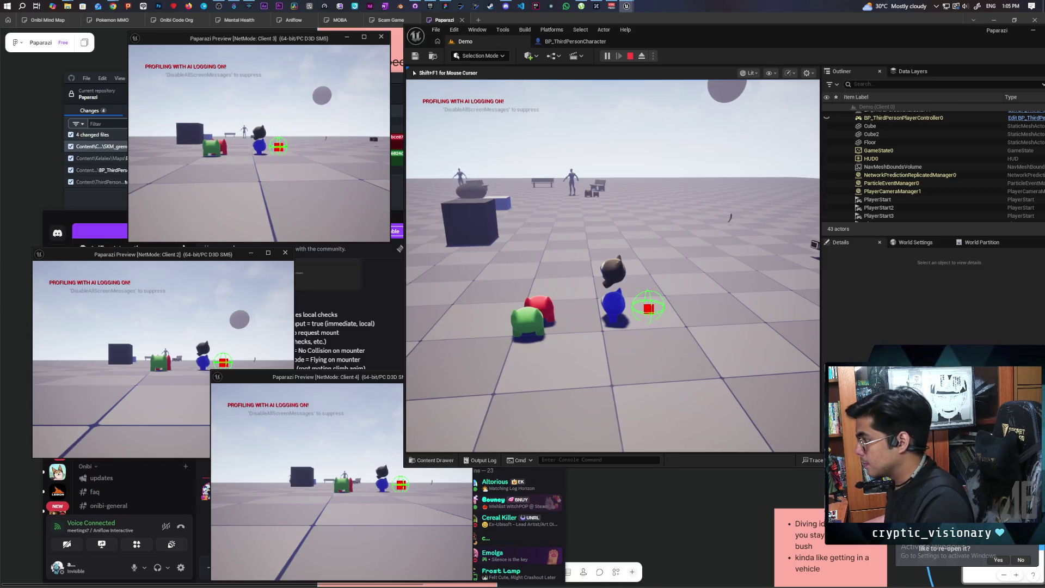
click(612, 267)
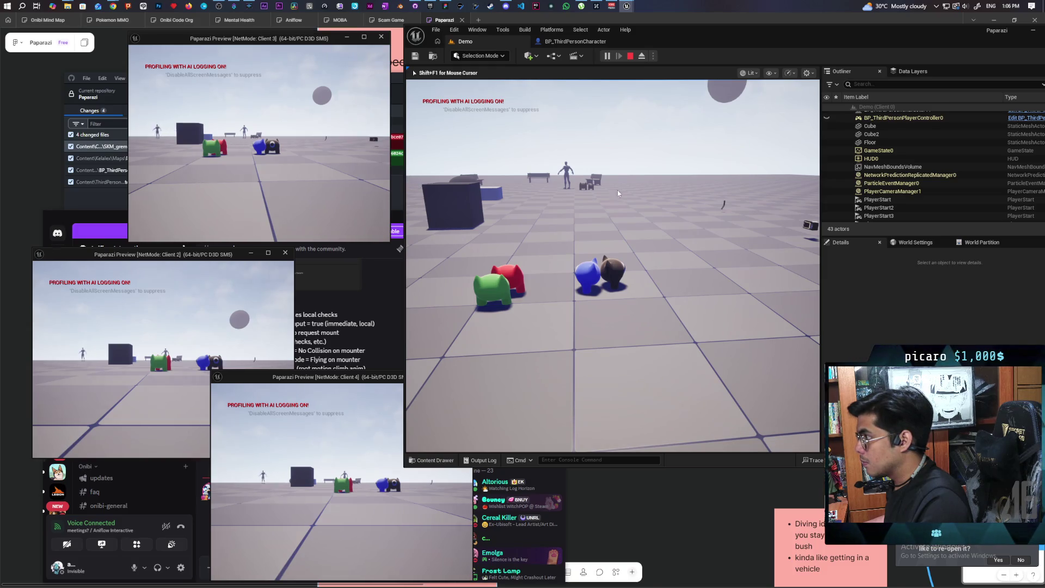
key(Escape)
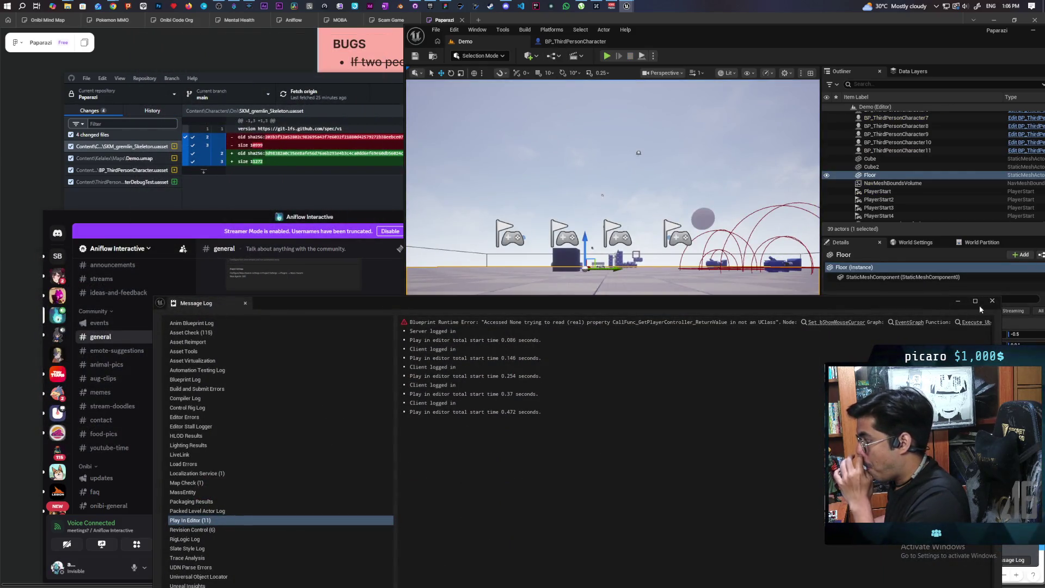
Set Combine Rotators B Z to 180.0 in DetachFromStack, then return to Demo and replay
click(991, 300)
click(554, 41)
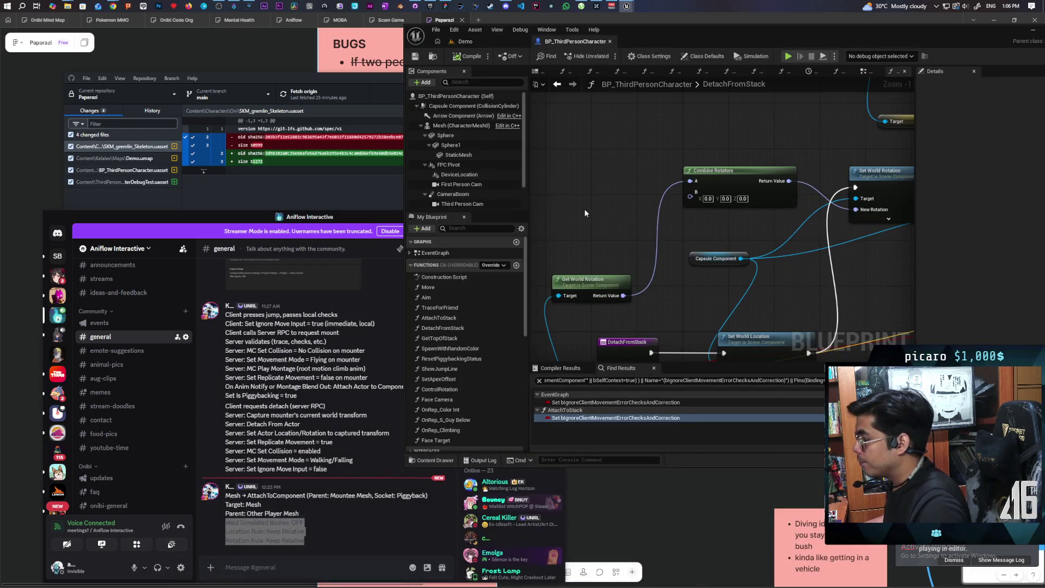
click(742, 198)
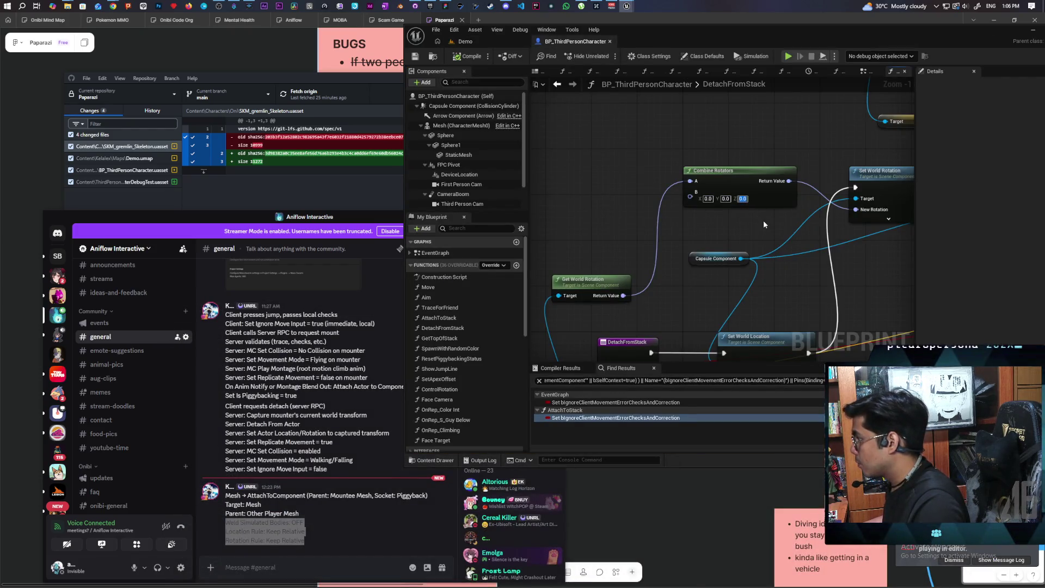
text(180)
key(Return)
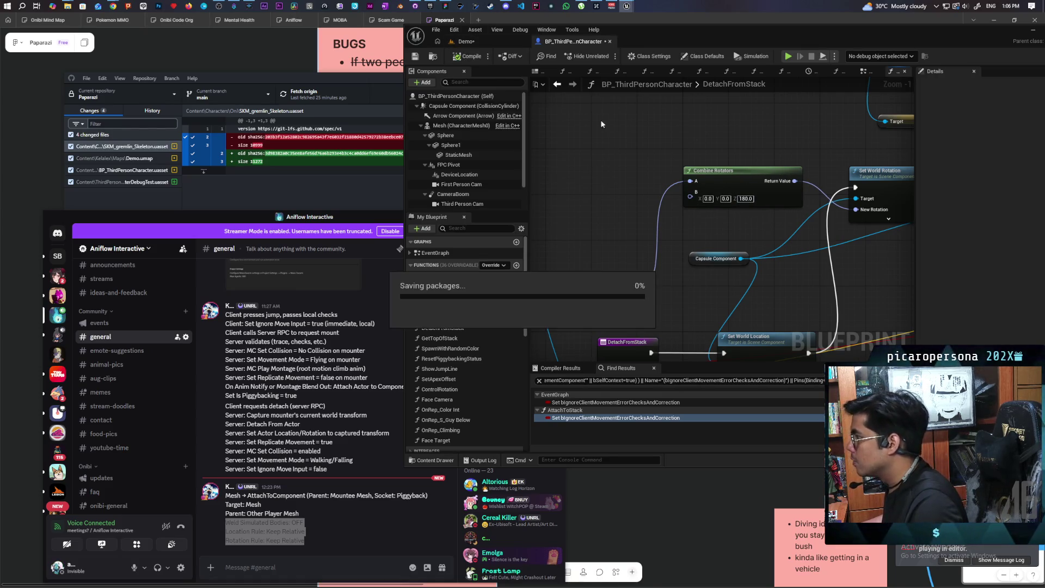
click(481, 40)
click(606, 56)
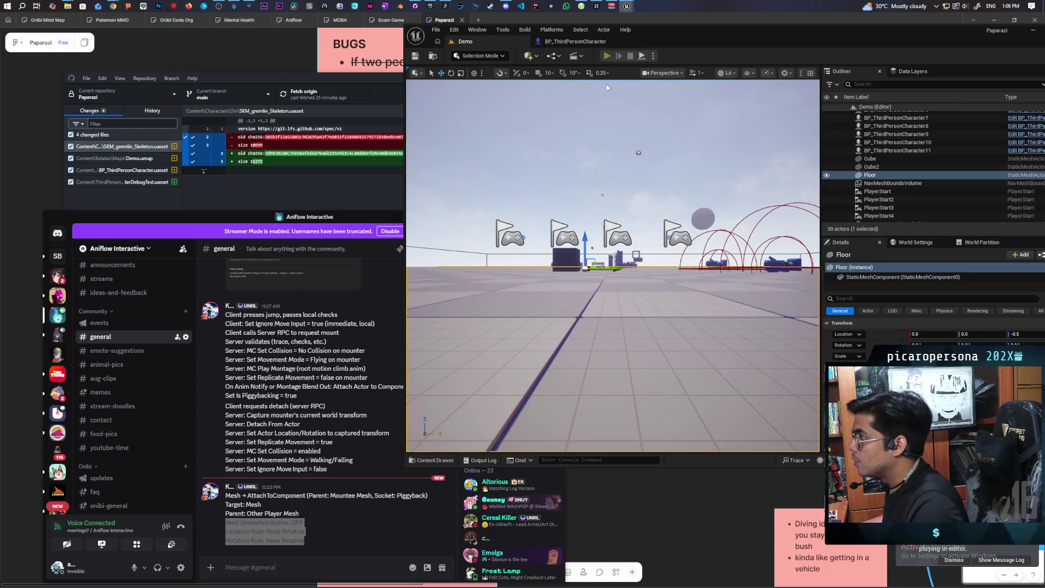
Run the character onto the red one, detach it, then stop the play session
key(alt+Tab)
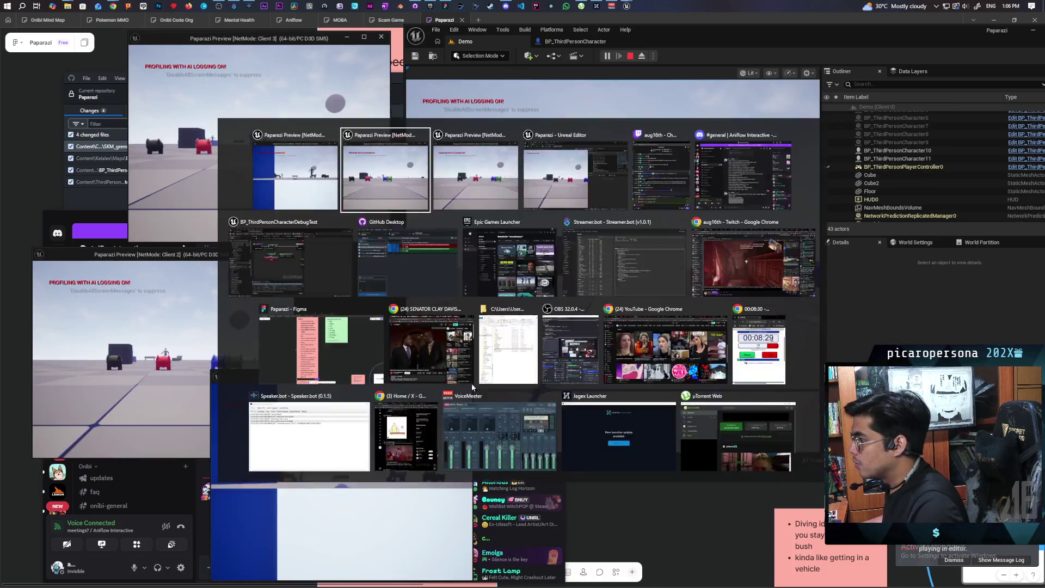
key(w)
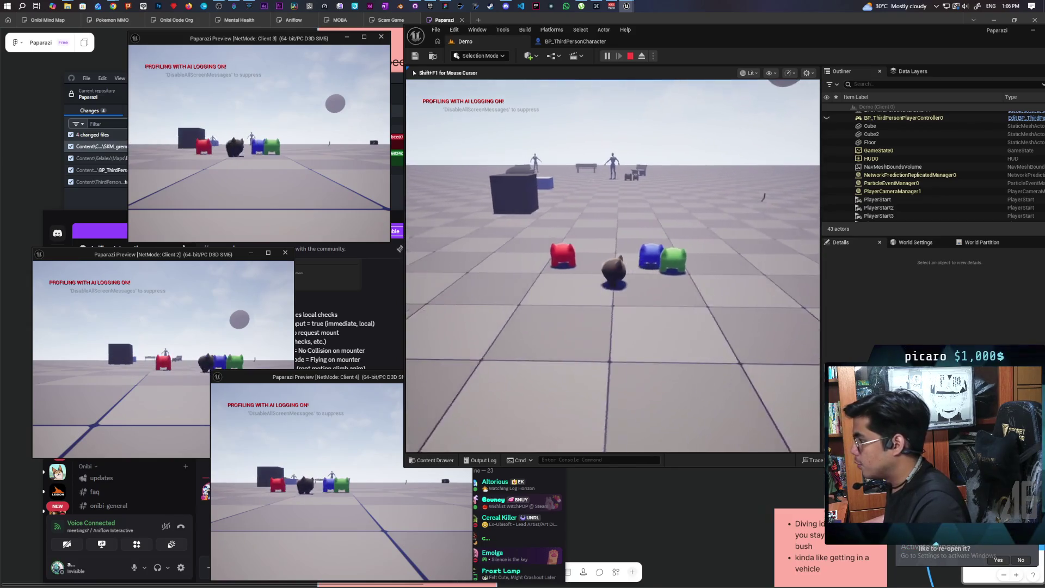
key(alt+Tab)
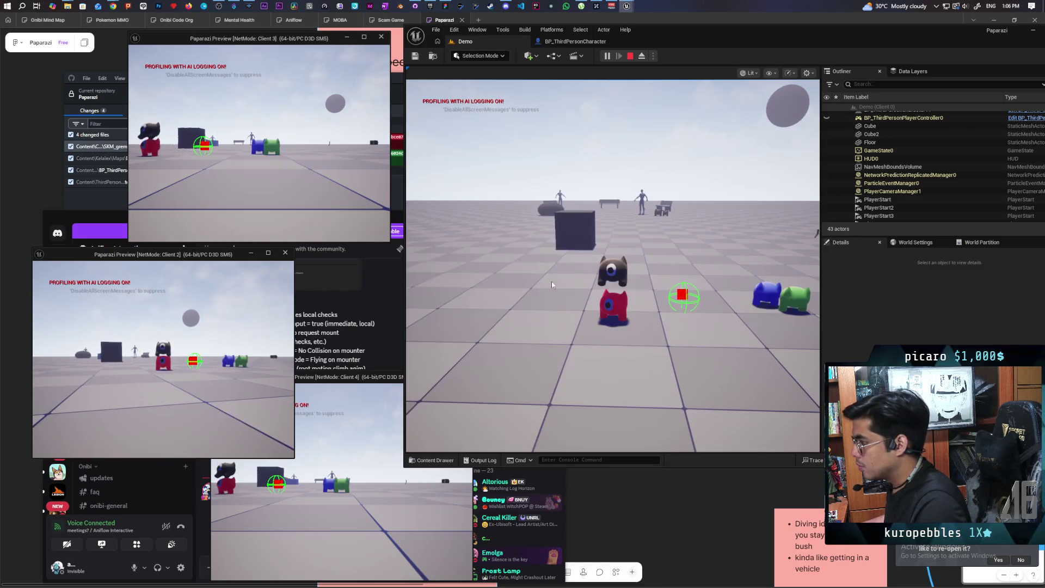
key(w)
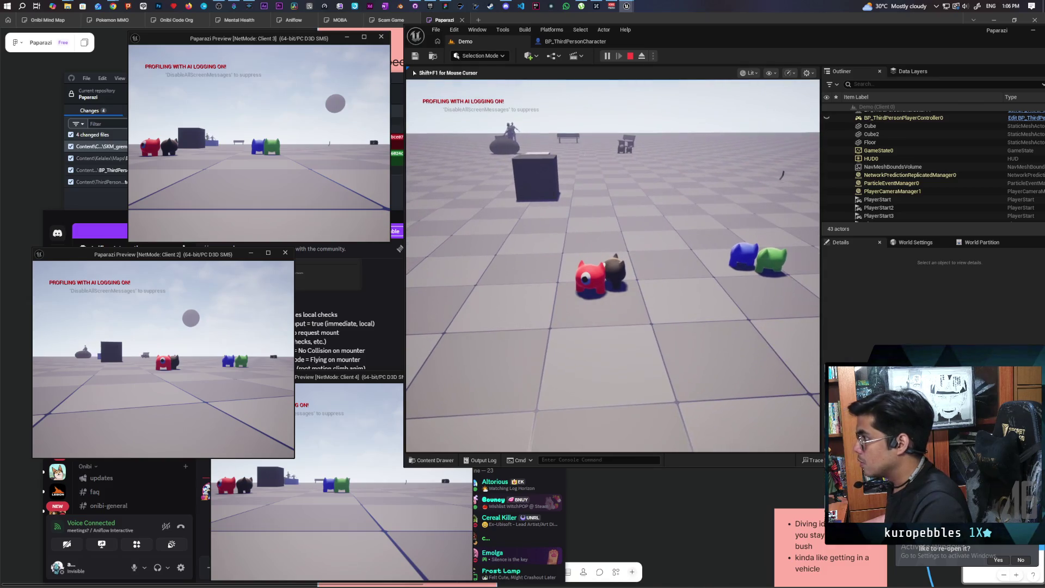
key(Escape)
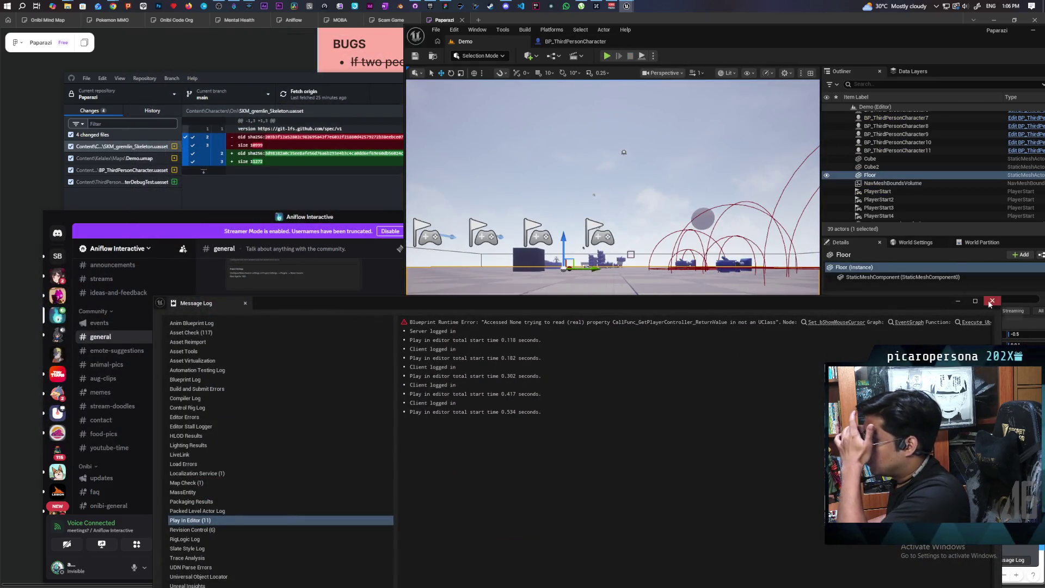
Change the Combine Rotators yaw value from 180.0 to 90 and save the blueprint
click(991, 301)
click(575, 41)
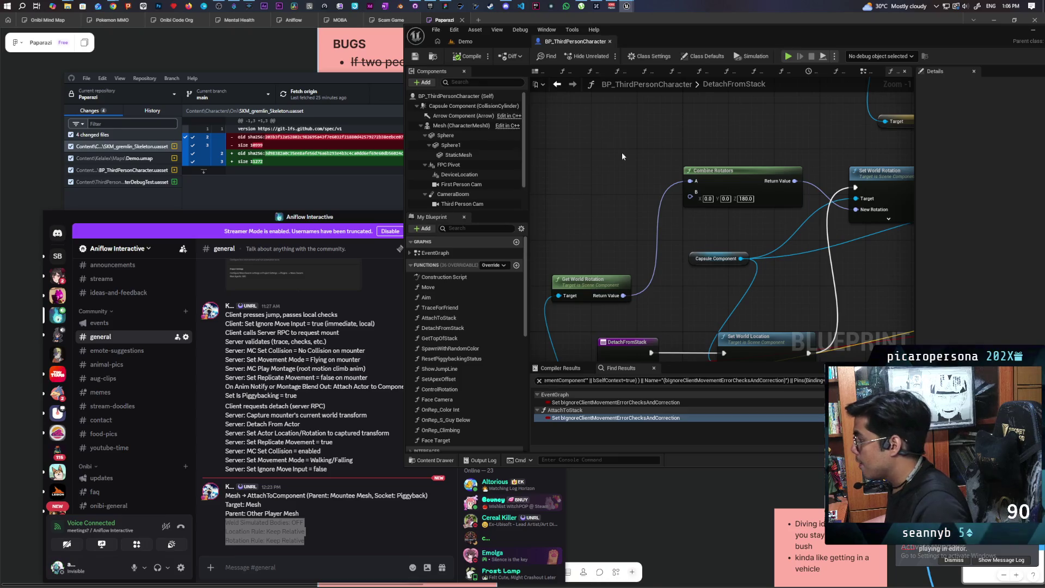
scroll(773, 238, down, 4)
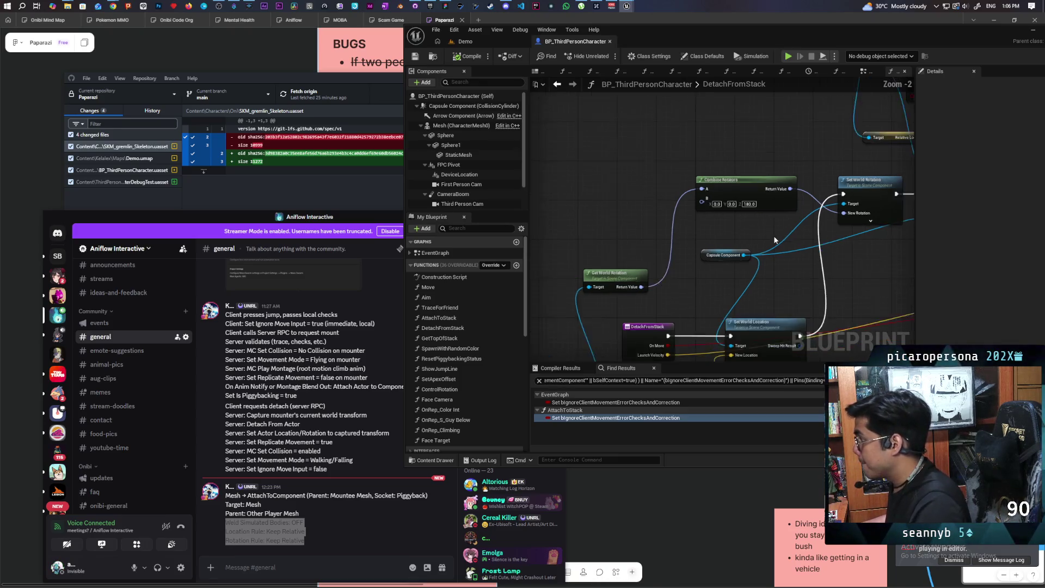
scroll(642, 250, up, 2)
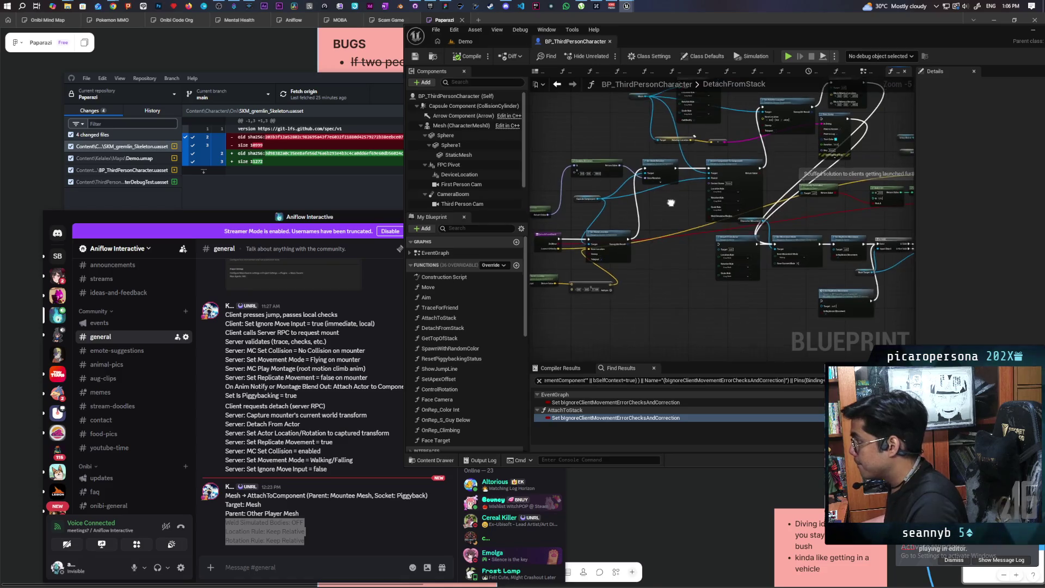
mouse_move(642, 251)
mouse_down()
mouse_move(584, 297)
mouse_move(614, 235)
mouse_up()
click(608, 226)
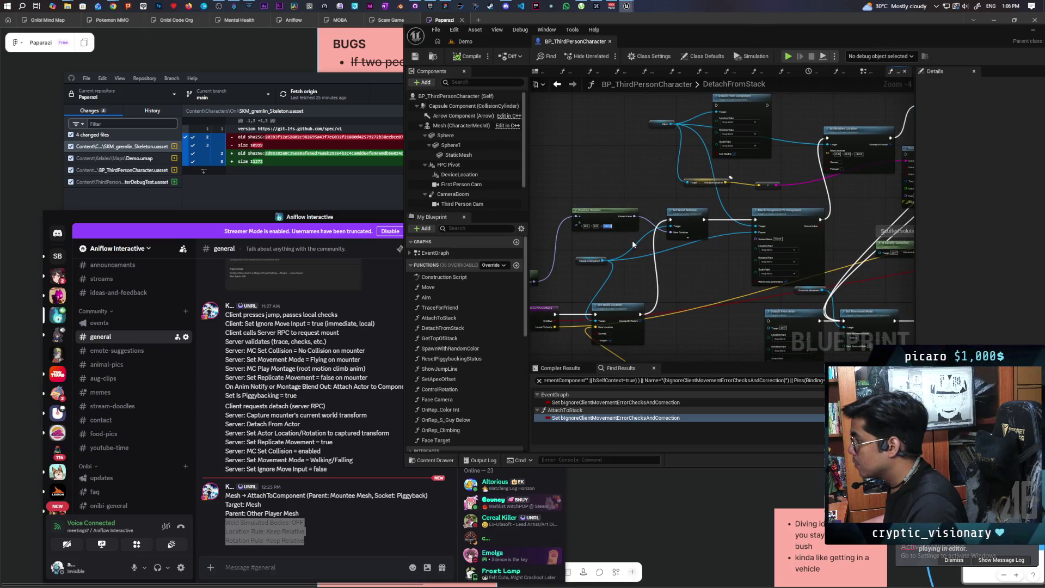
text(90)
key(Return)
key(ctrl+s)
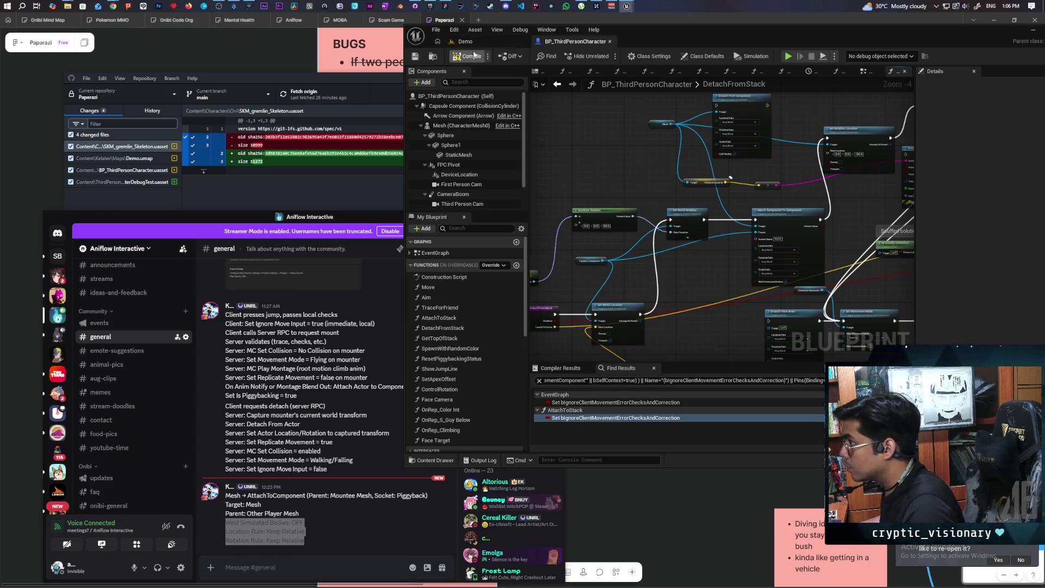
Pan and zoom the graph to the Set Relative Location node and select it
mouse_move(794, 202)
mouse_down()
mouse_move(719, 228)
mouse_move(683, 256)
mouse_move(784, 243)
mouse_move(809, 227)
mouse_move(715, 280)
mouse_up()
scroll(700, 255, up, 2)
click(716, 190)
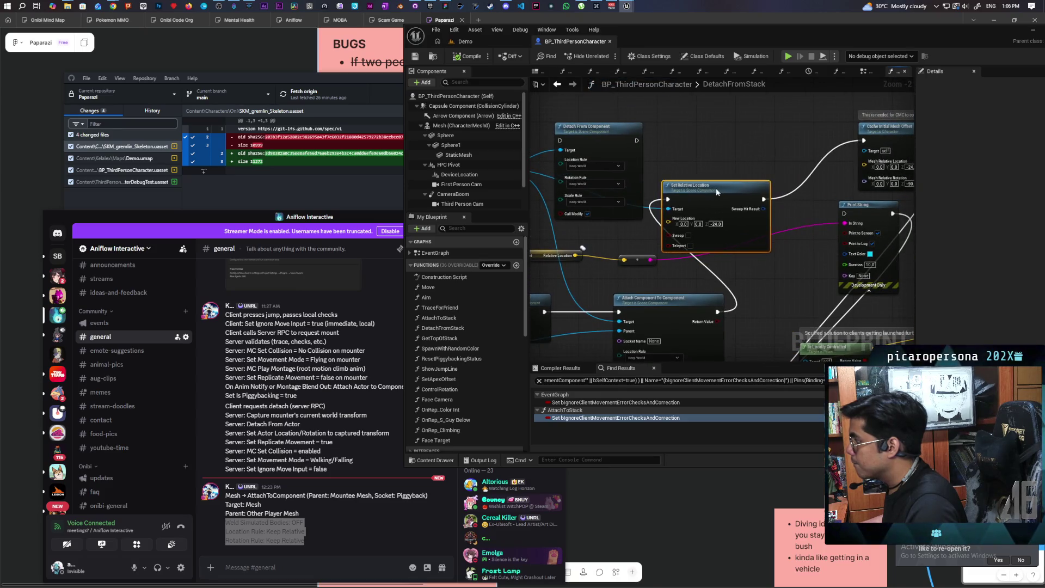
Add Set Relative Location And Rotation for Mesh, wired after Attach Component's execution
drag(717, 188, 771, 163)
drag(537, 355, 668, 350)
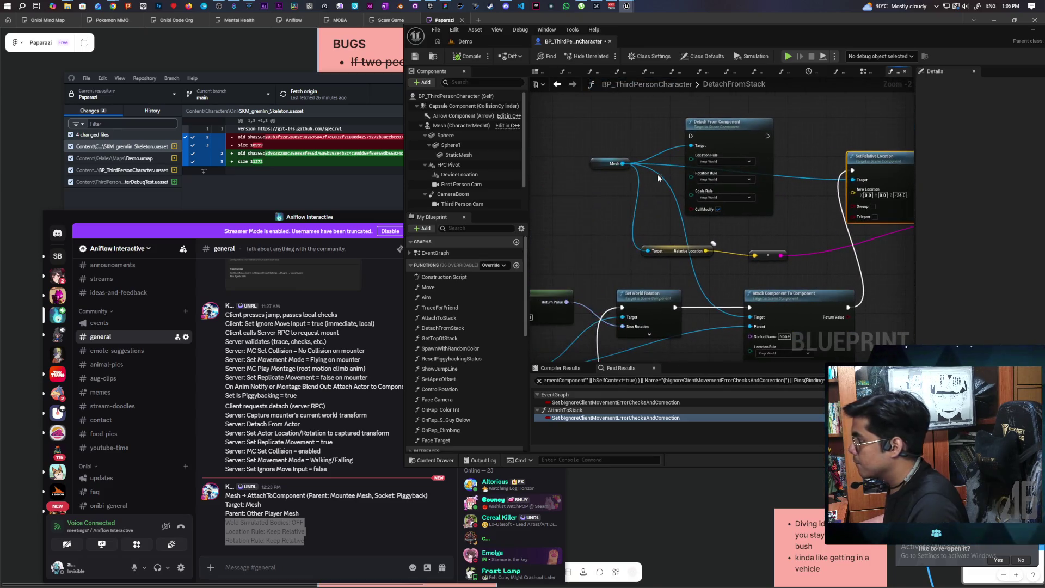
drag(626, 159, 638, 136)
text(se)
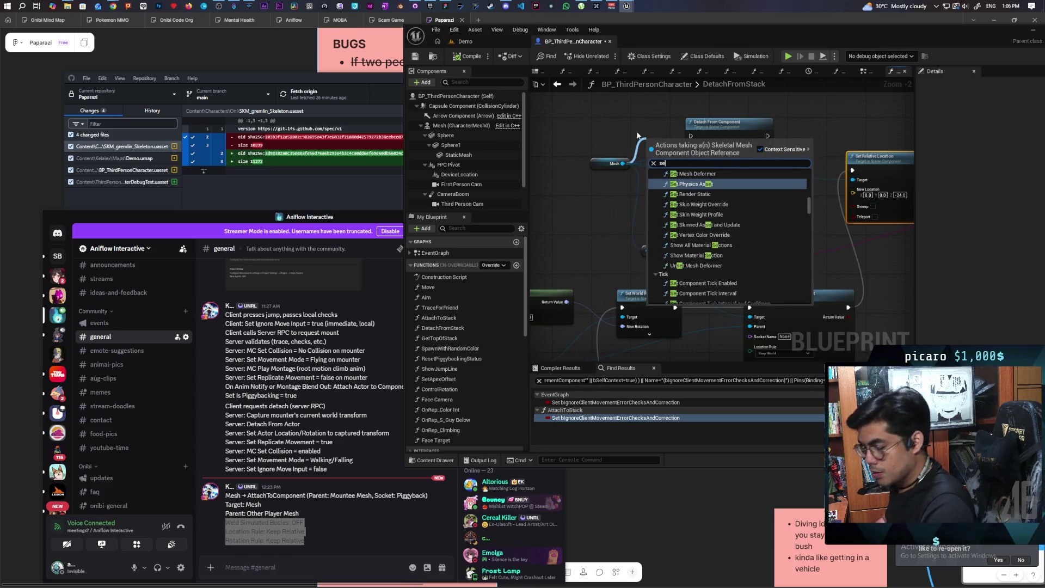
text(t relati)
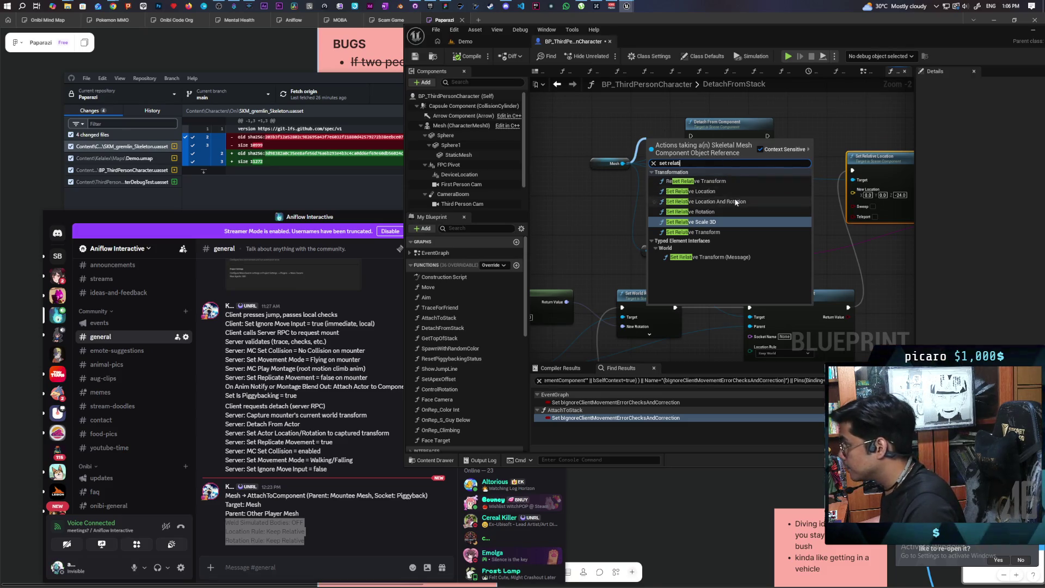
click(707, 201)
mouse_move(724, 157)
mouse_down()
mouse_move(648, 182)
mouse_move(814, 276)
mouse_up()
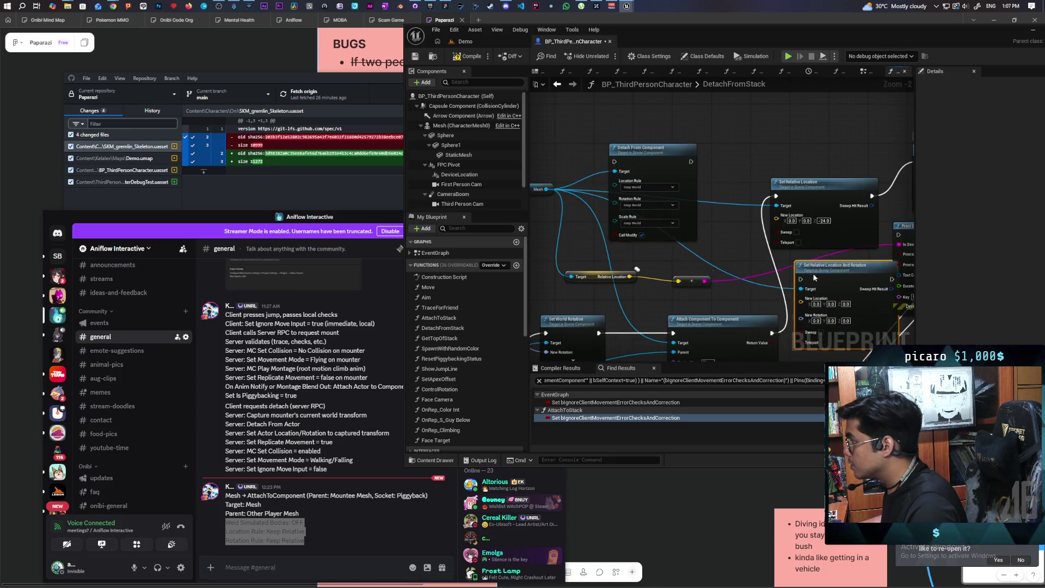
drag(800, 182, 795, 114)
drag(817, 256, 827, 194)
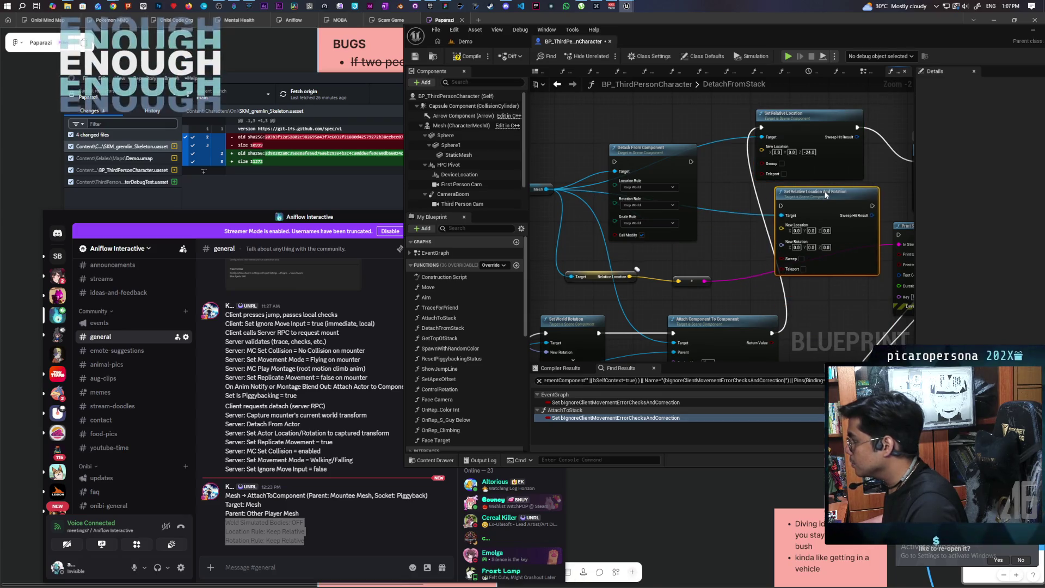
drag(763, 128, 781, 205)
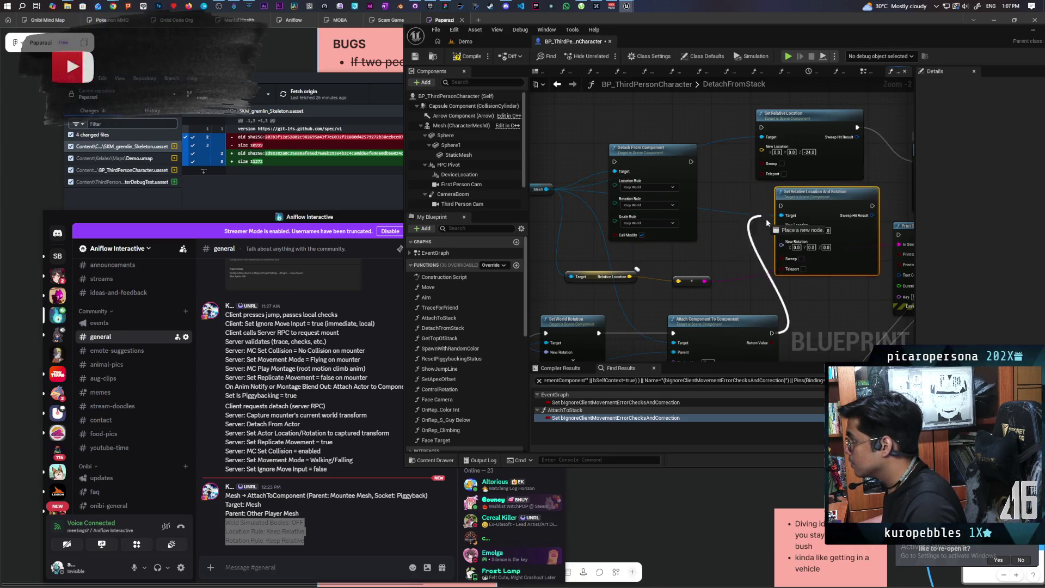
mouse_move(858, 136)
mouse_down()
mouse_move(766, 143)
mouse_move(781, 211)
mouse_up()
Delete the old Set Relative Location node; set location Z -24 and rotation Z -90
click(713, 164)
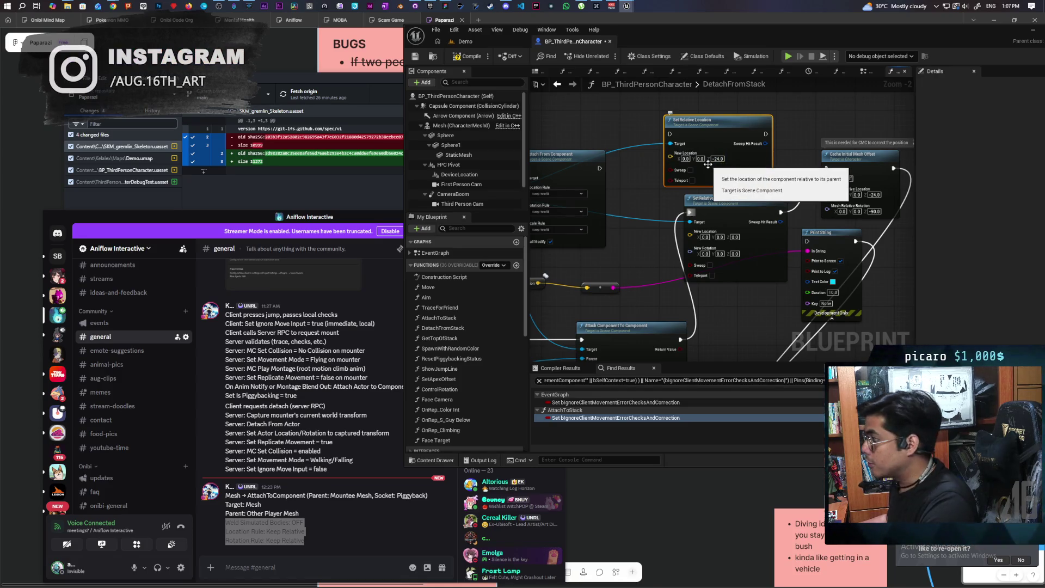
key(Delete)
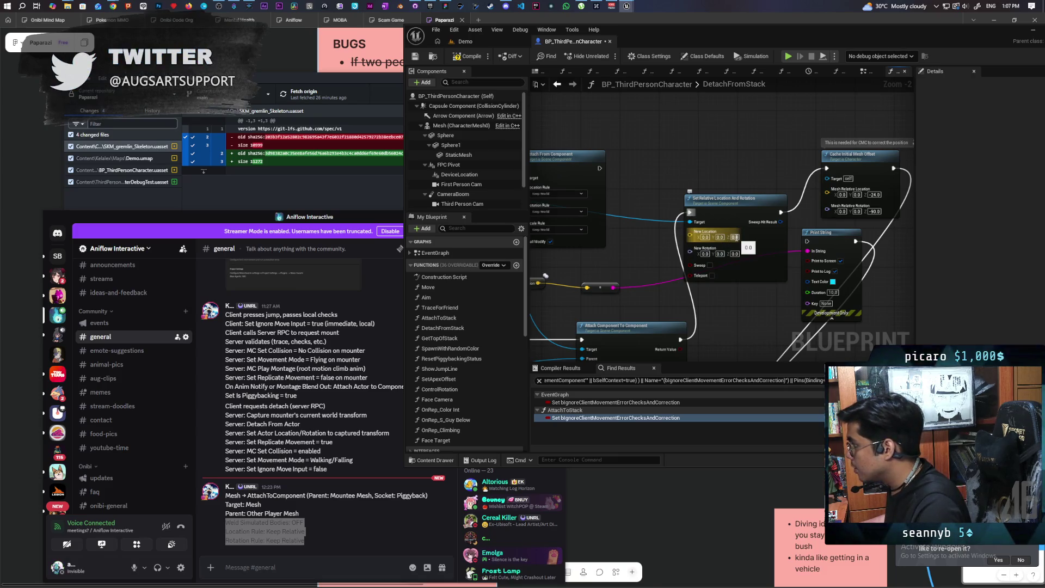
text(-24)
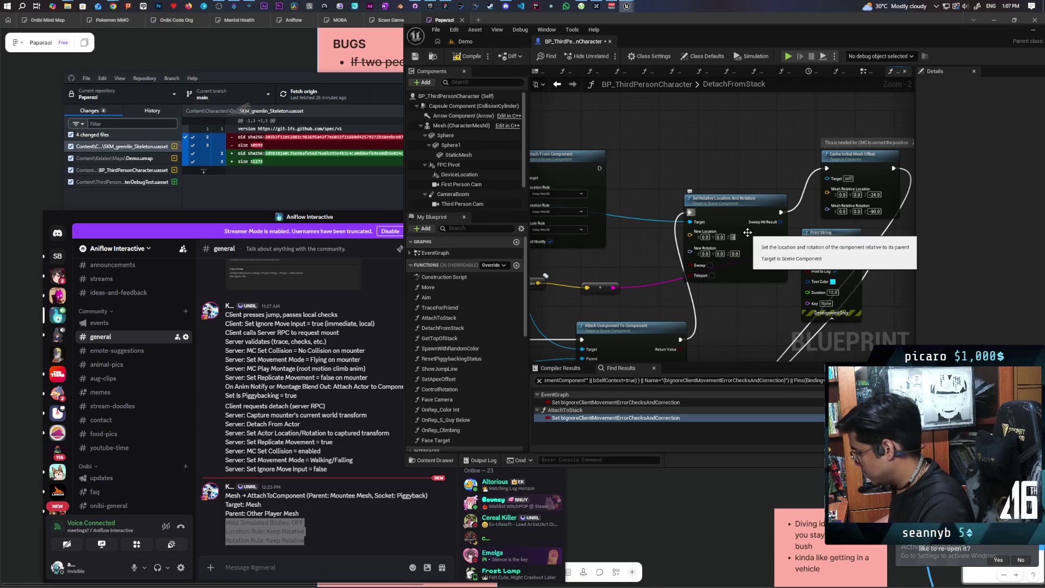
click(734, 254)
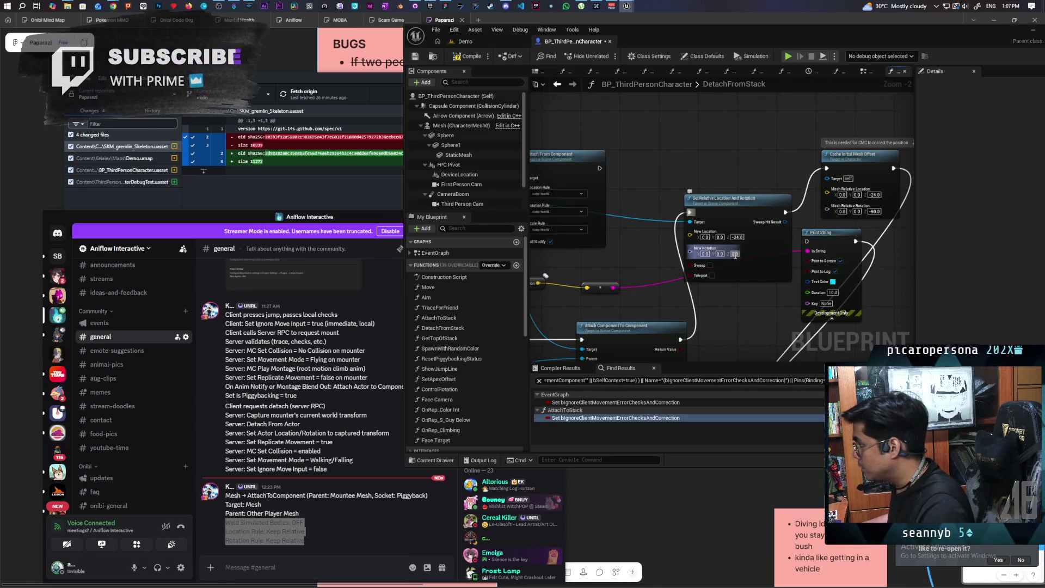
text(-90)
key(Return)
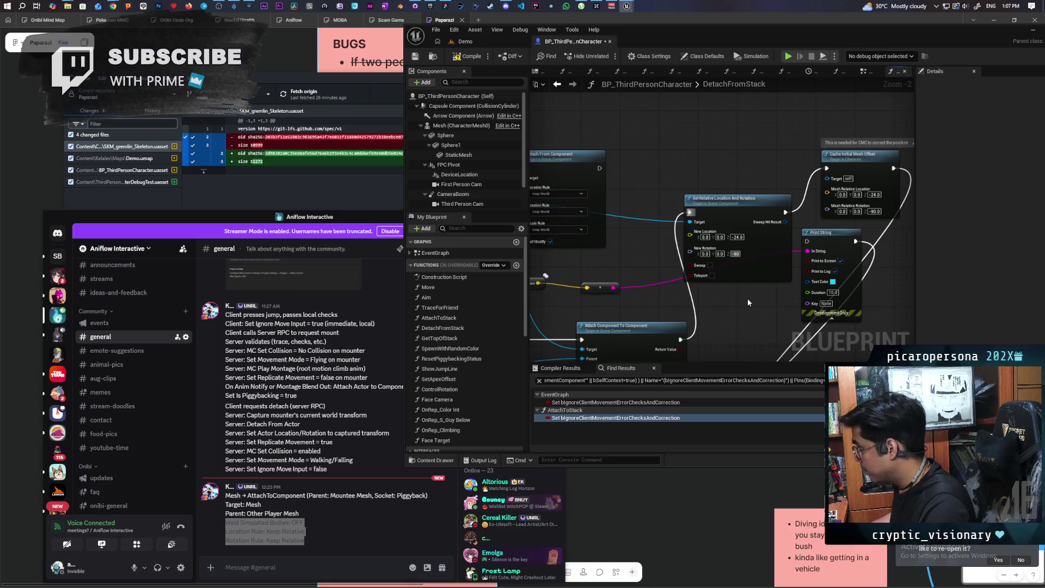
Compile the blueprint and start a multiplayer test from the Demo level
click(467, 57)
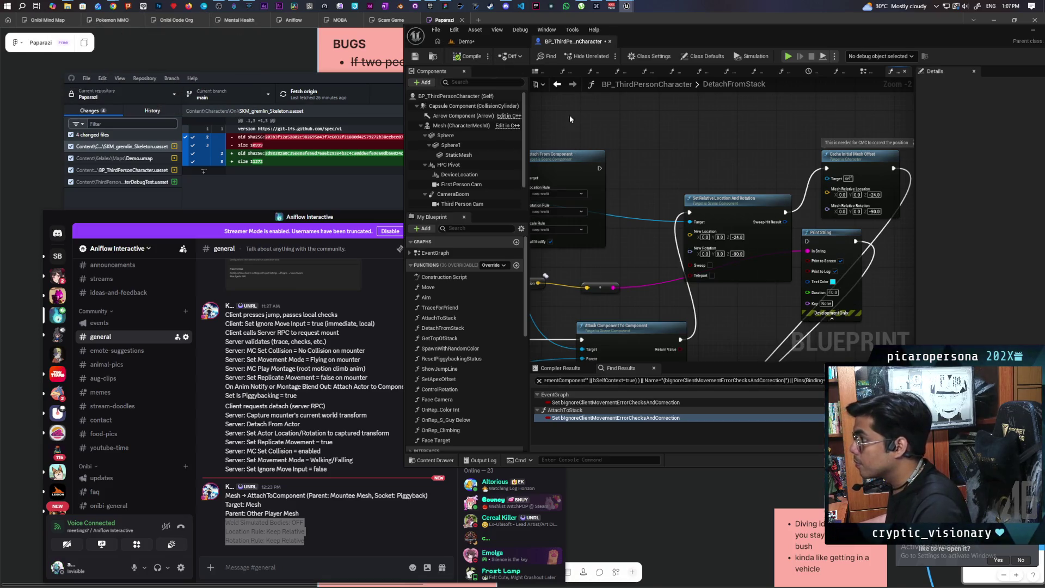
click(488, 42)
click(607, 56)
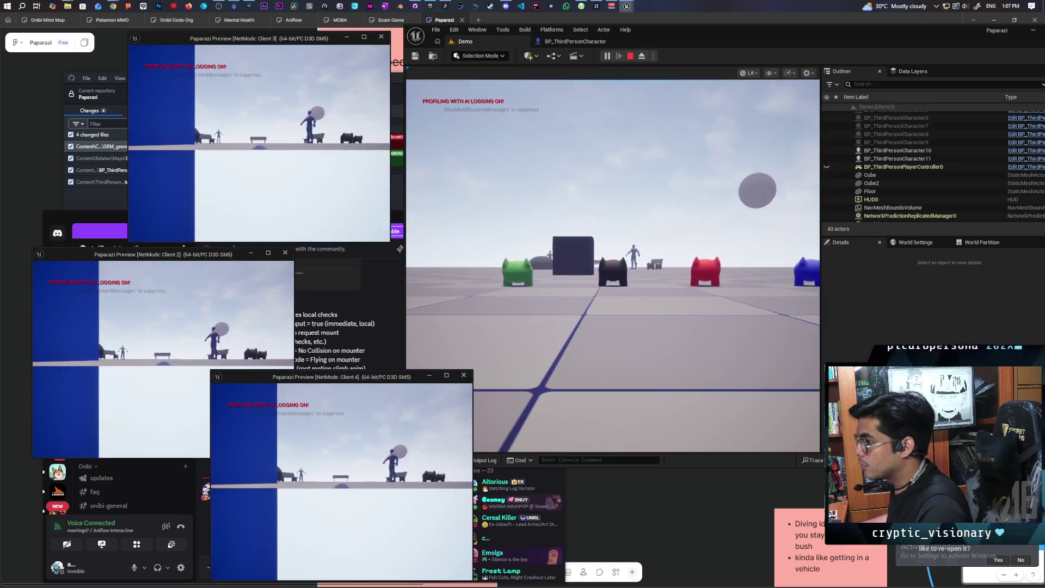
Walk the black cat onto the red character, detach it, then walk away and back
key(alt+Tab)
key(w)
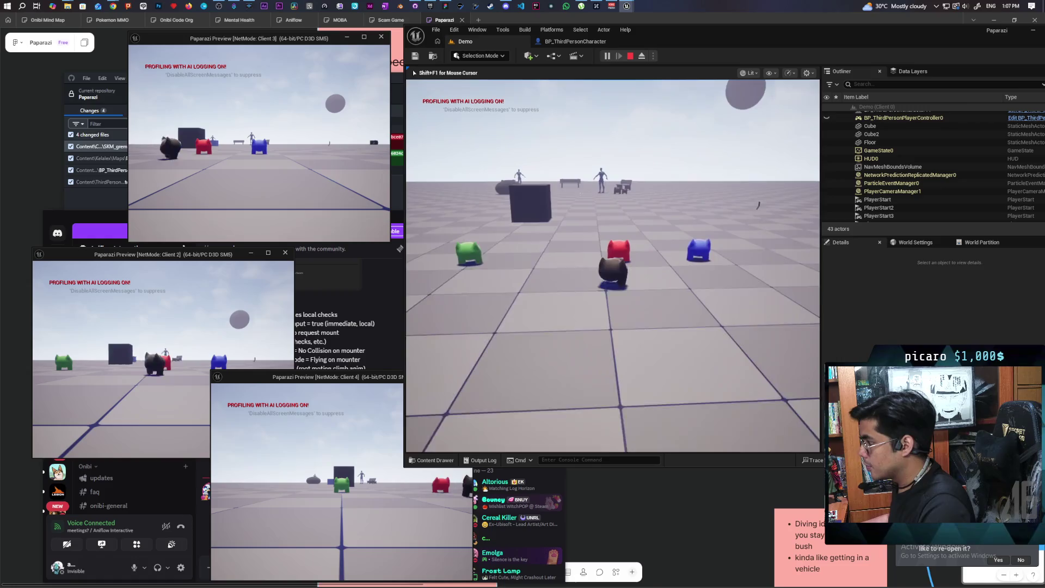
key(space)
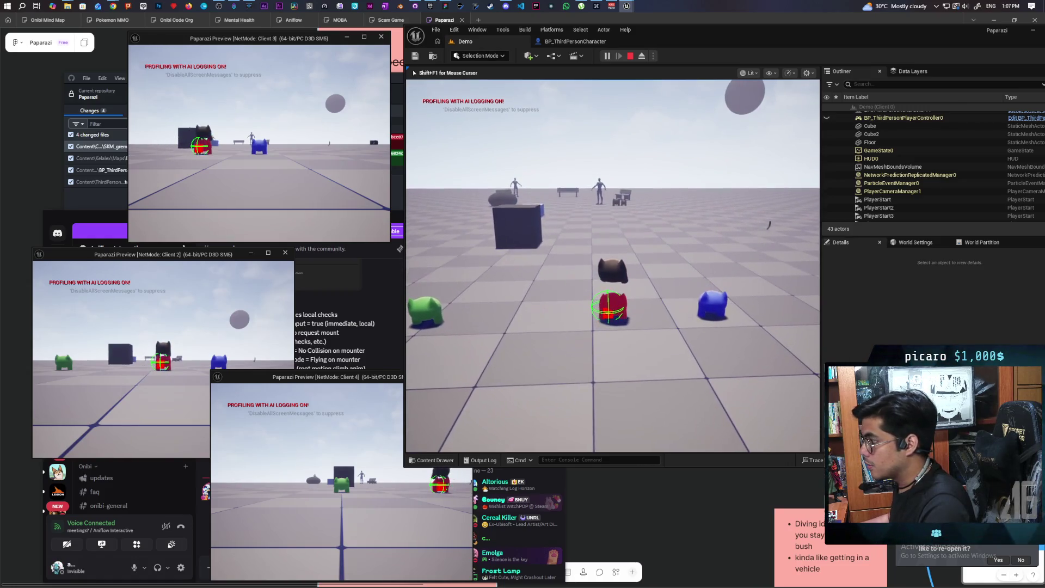
click(206, 325)
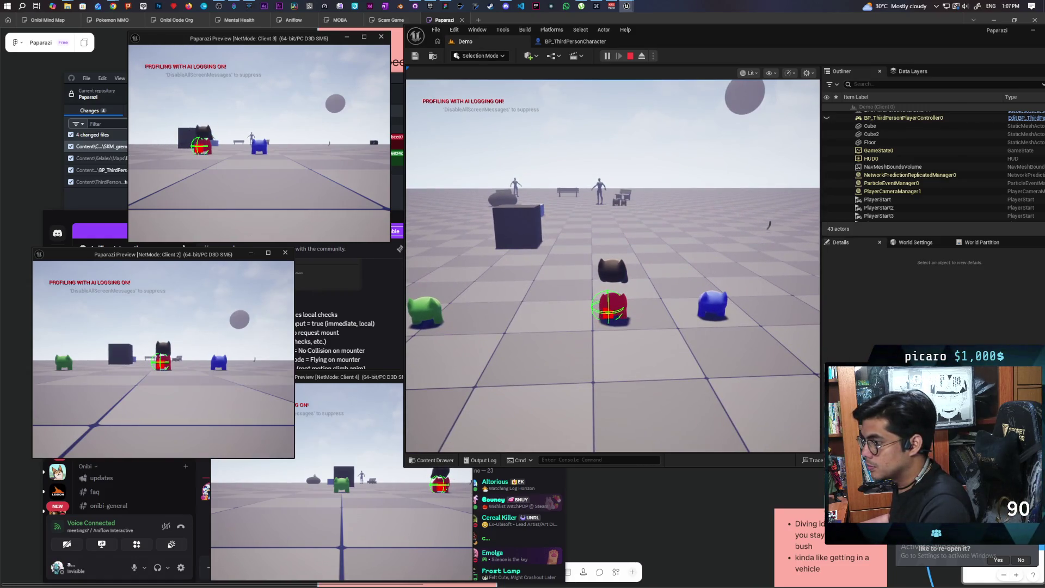
key(alt+Tab)
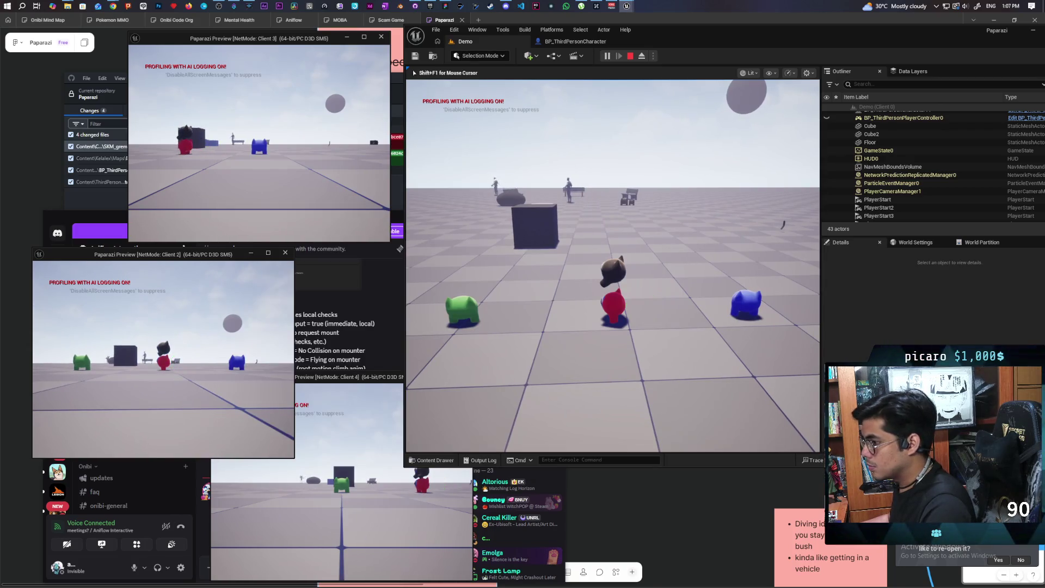
key(e)
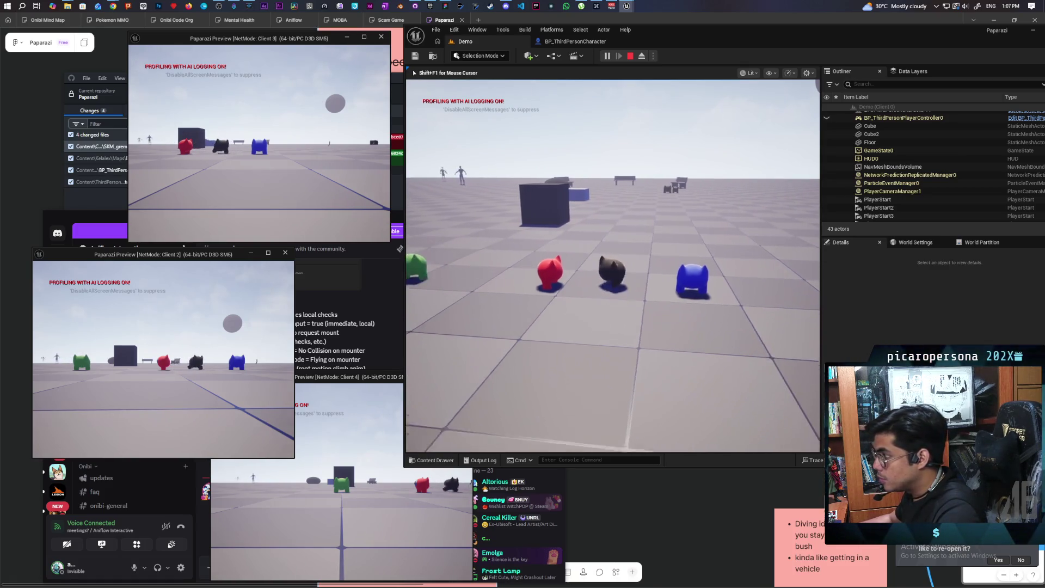
key(w)
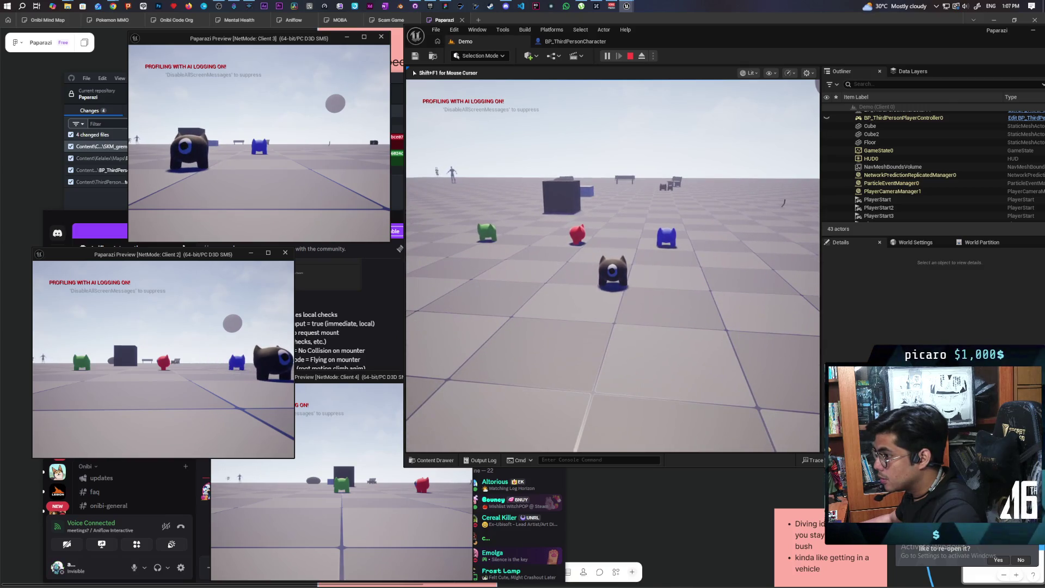
key(w)
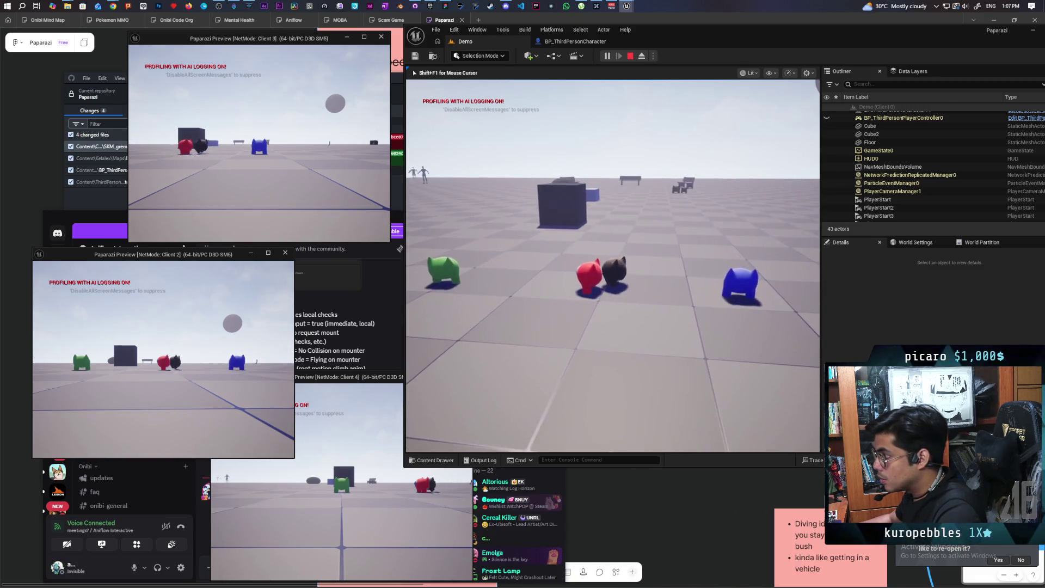
Mount, detach, and remount the red character, then walk the mounted pair across the floor
key(e)
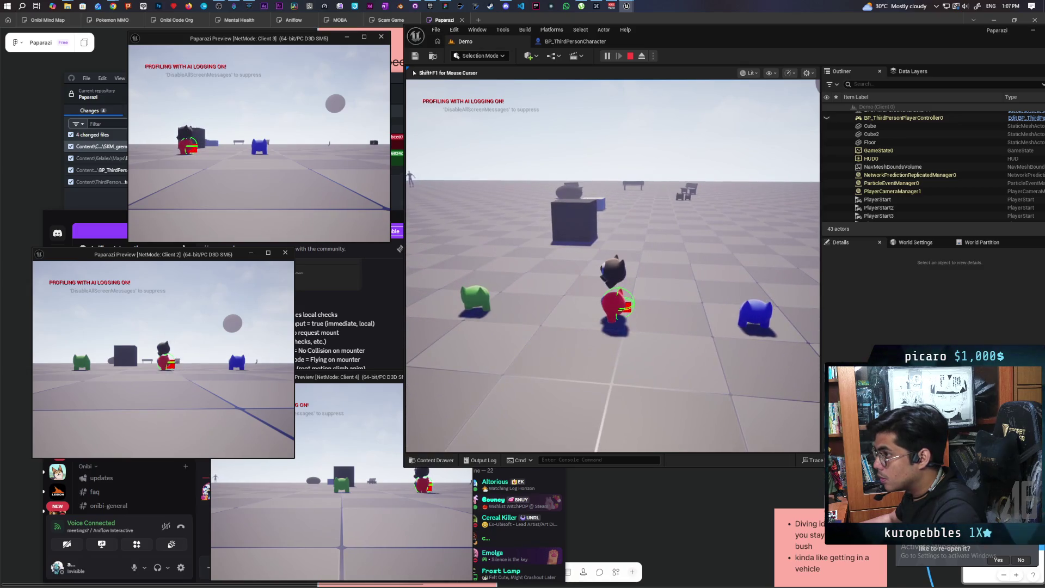
key(e)
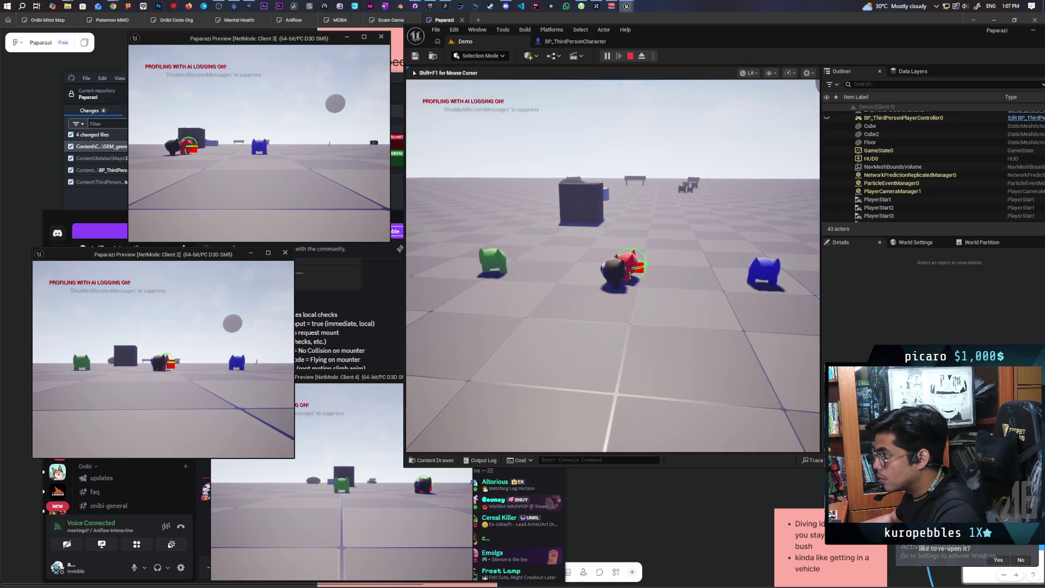
key(a)
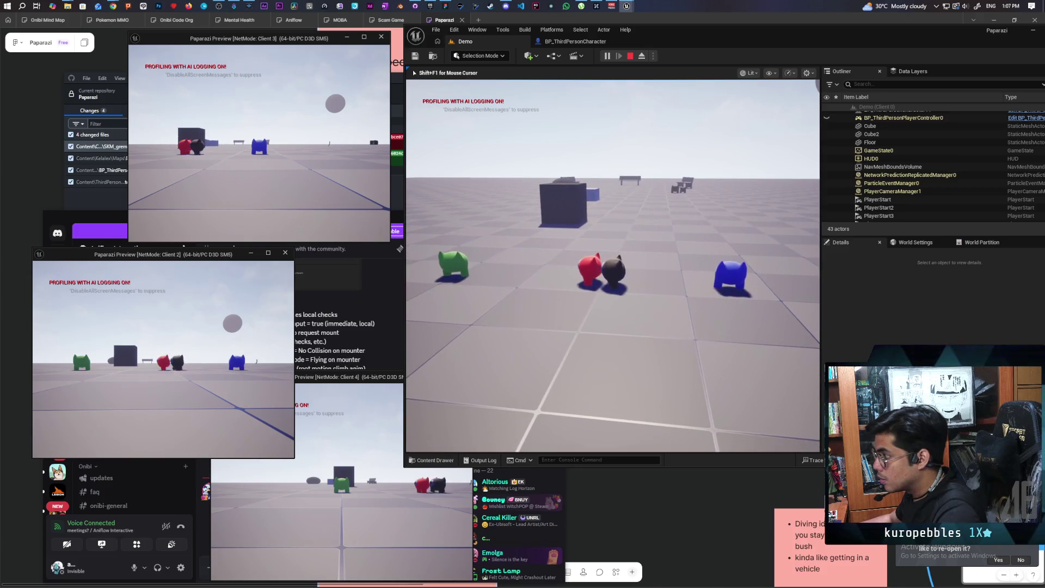
key(e)
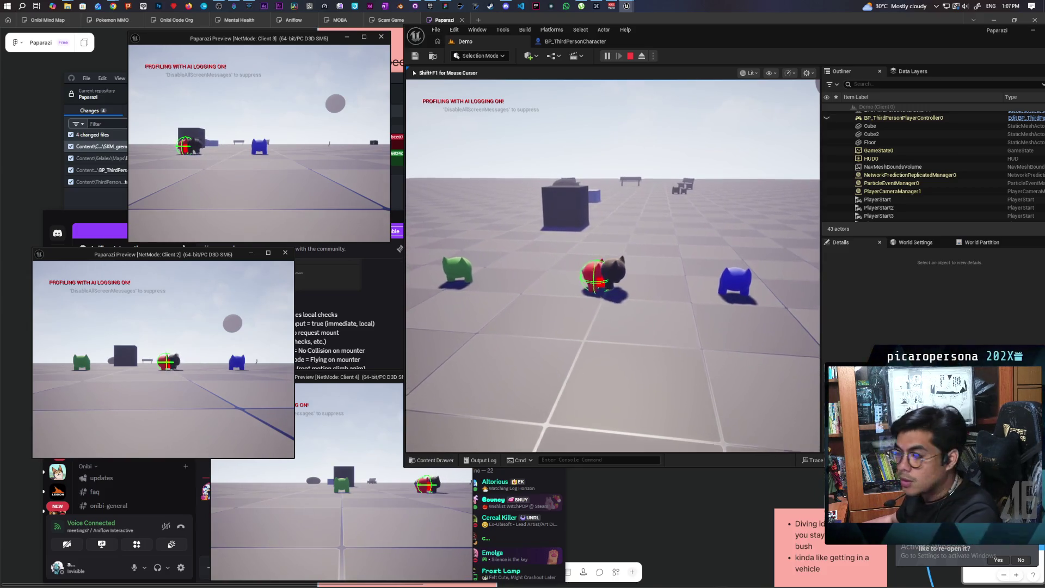
key(alt+Tab)
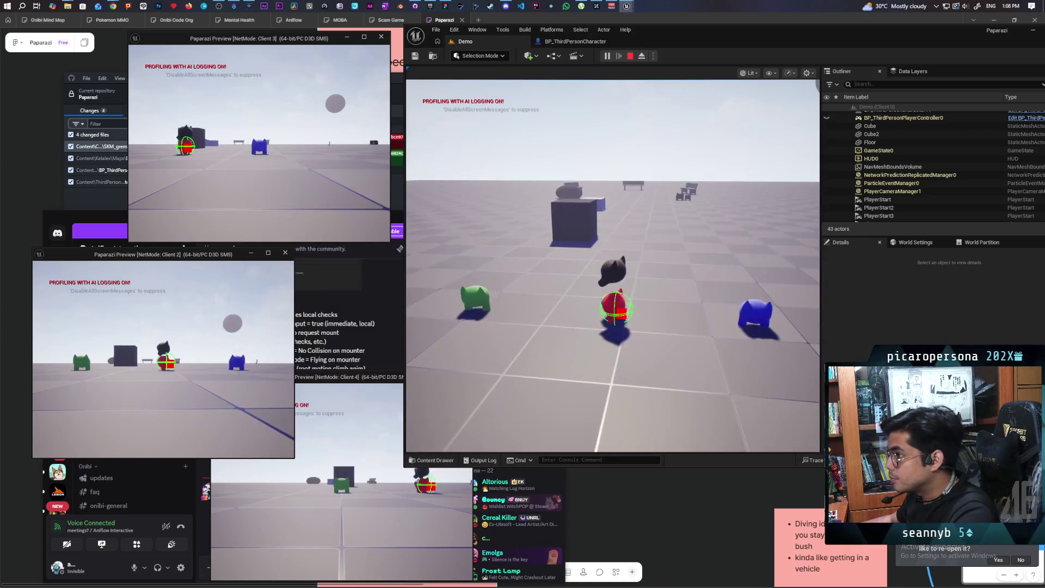
key(w)
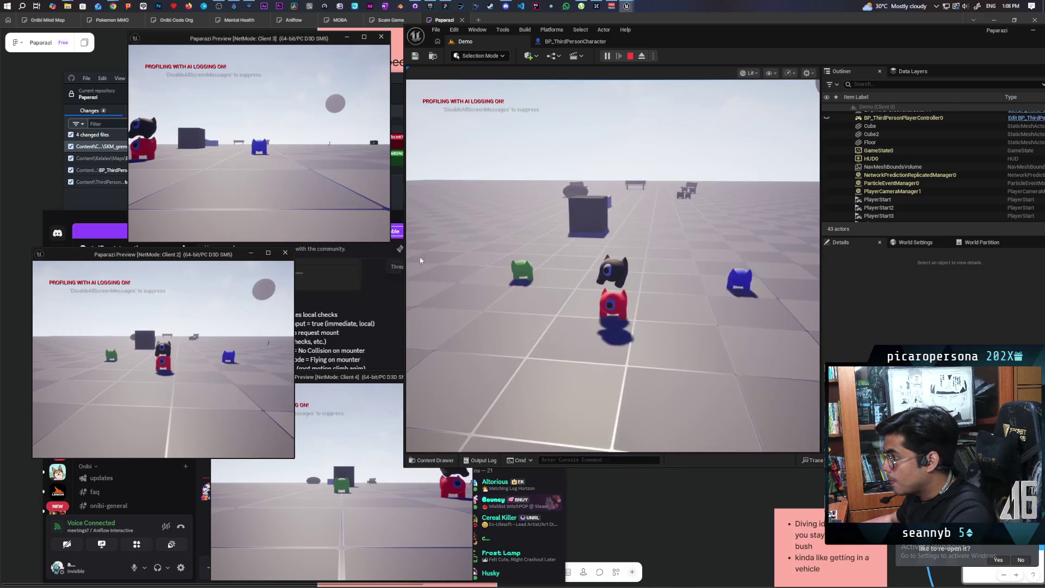
key(w)
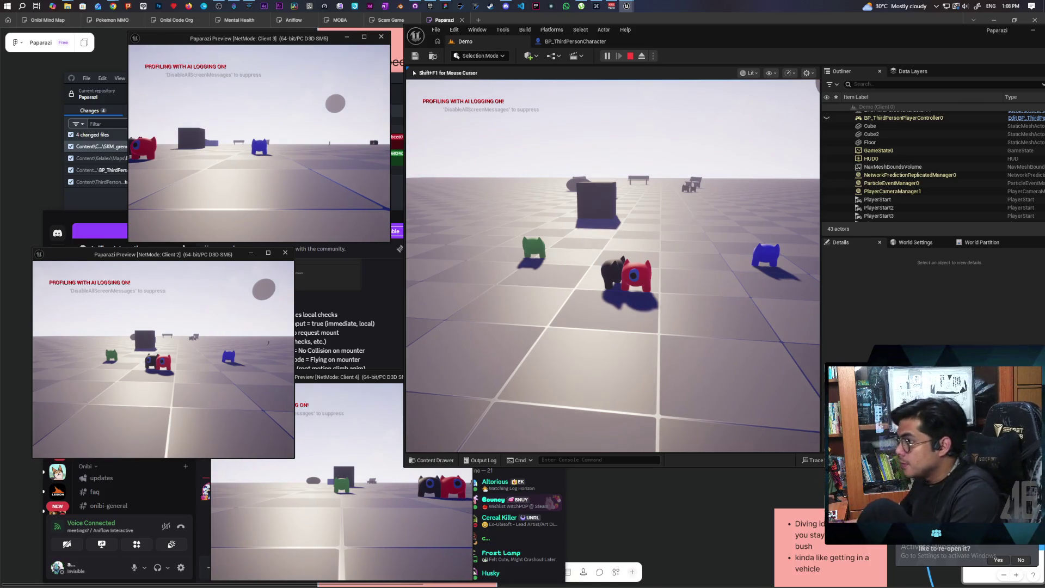
Remount the black character, free the mouse with Shift+F1, stop the test, and show YouTube
key(e)
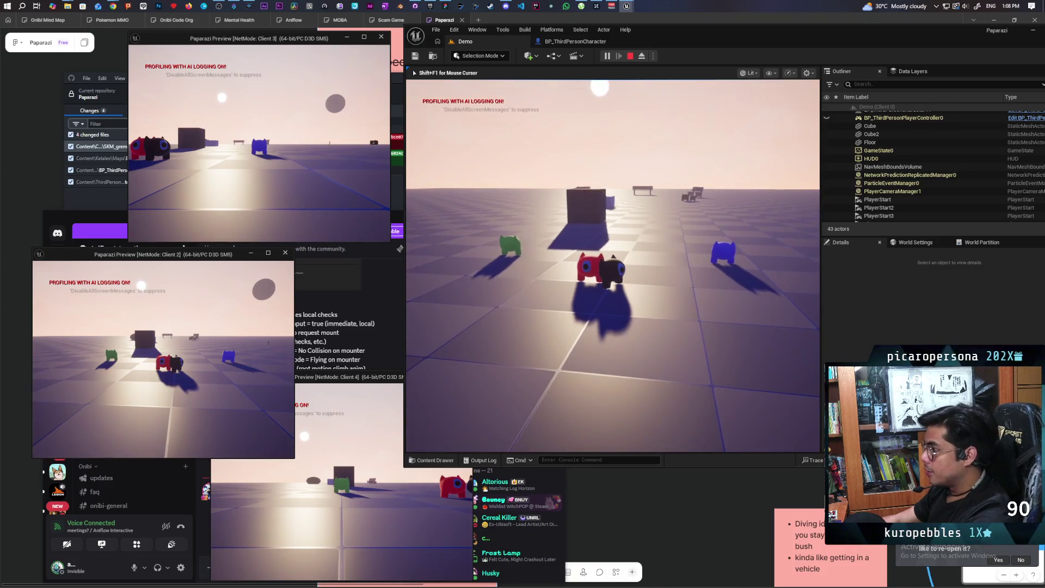
key(shift+F1)
key(Escape)
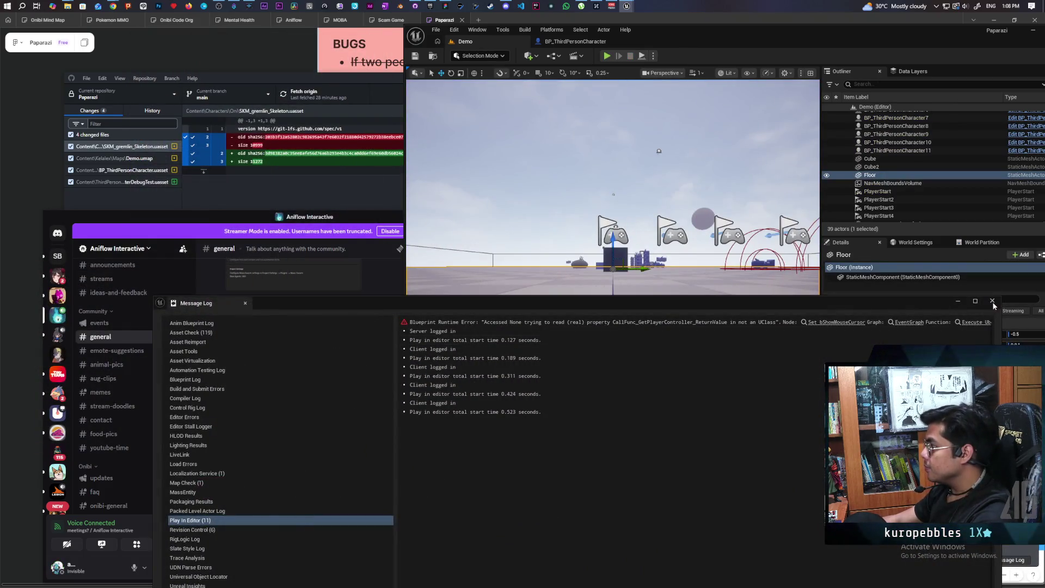
mouse_move(113, 6)
click(163, 46)
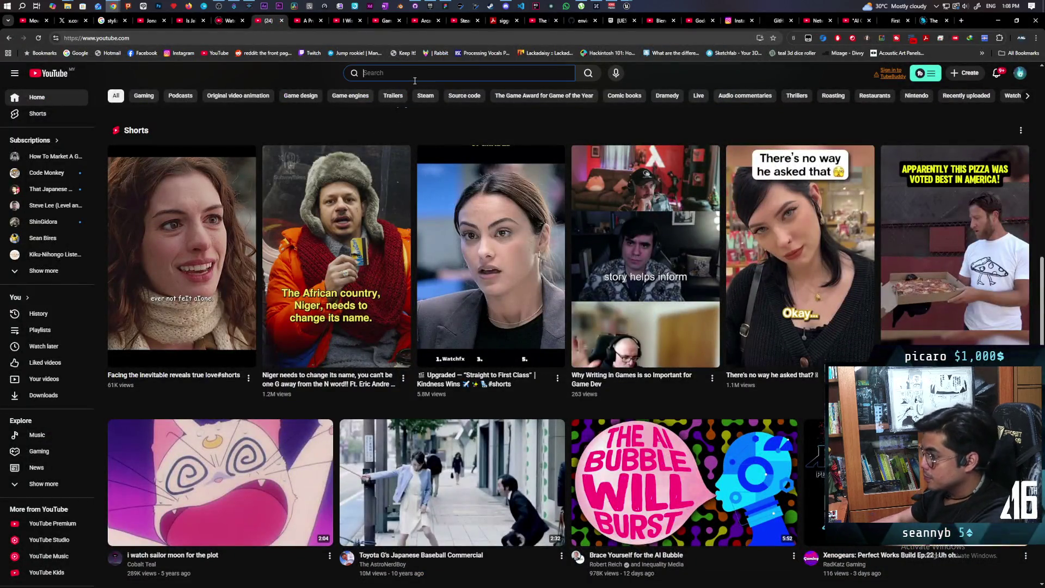
Search YouTube for 'gordon', open the first compilation video, reload it and pause at 0:01
text(dordon)
key(Return)
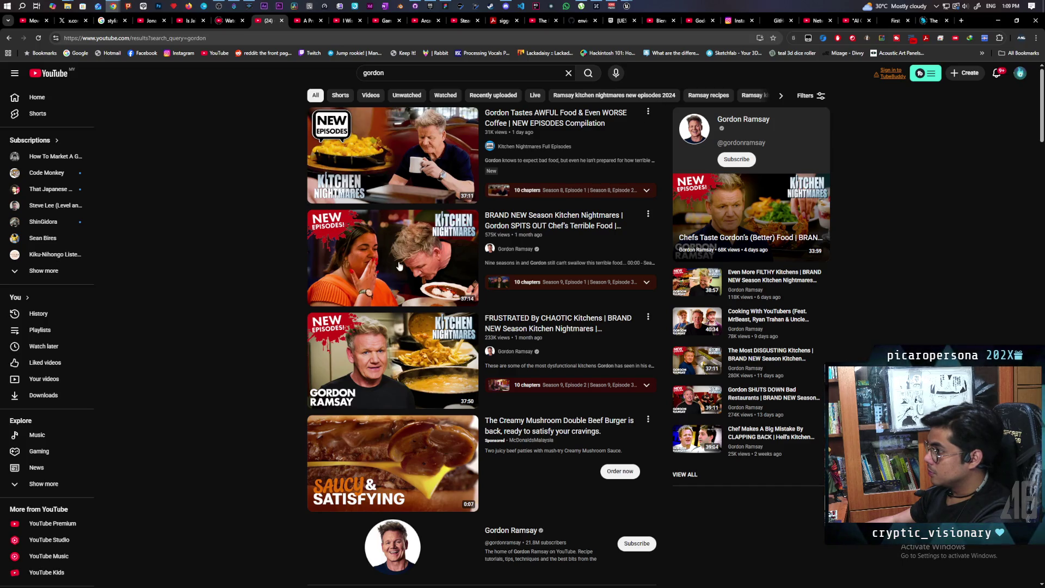
mouse_move(397, 268)
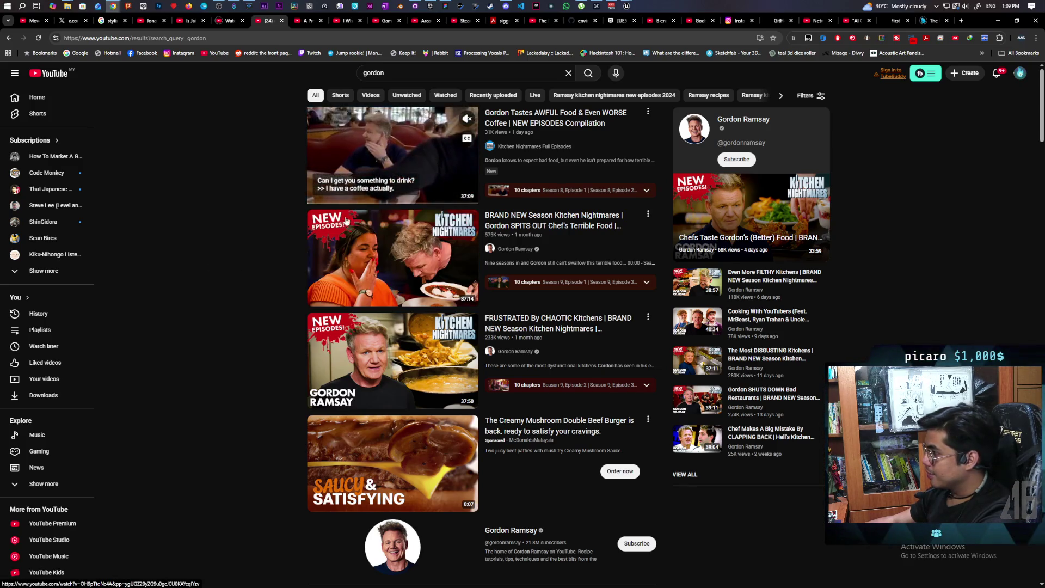
click(375, 174)
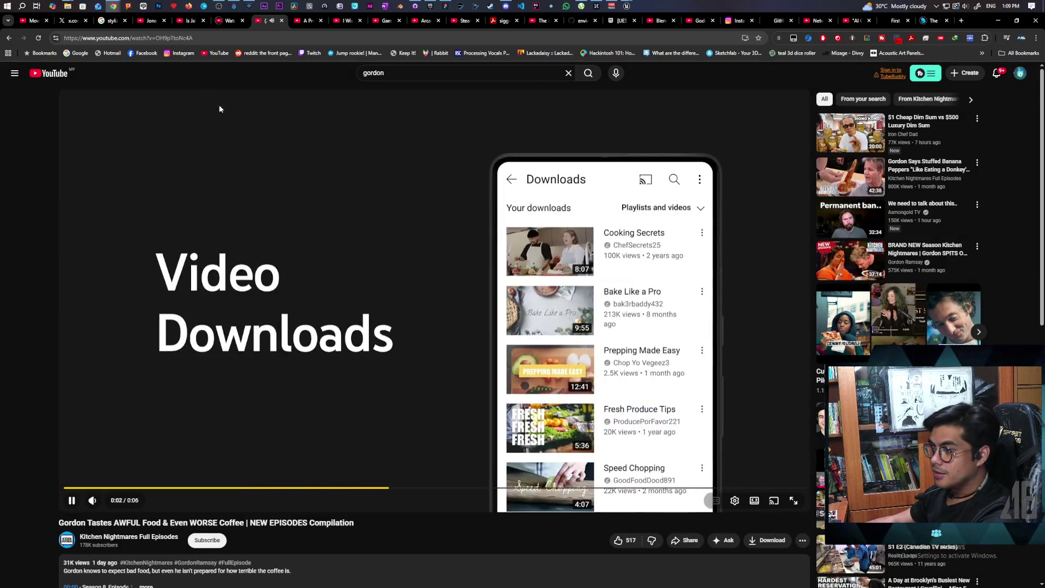
click(40, 38)
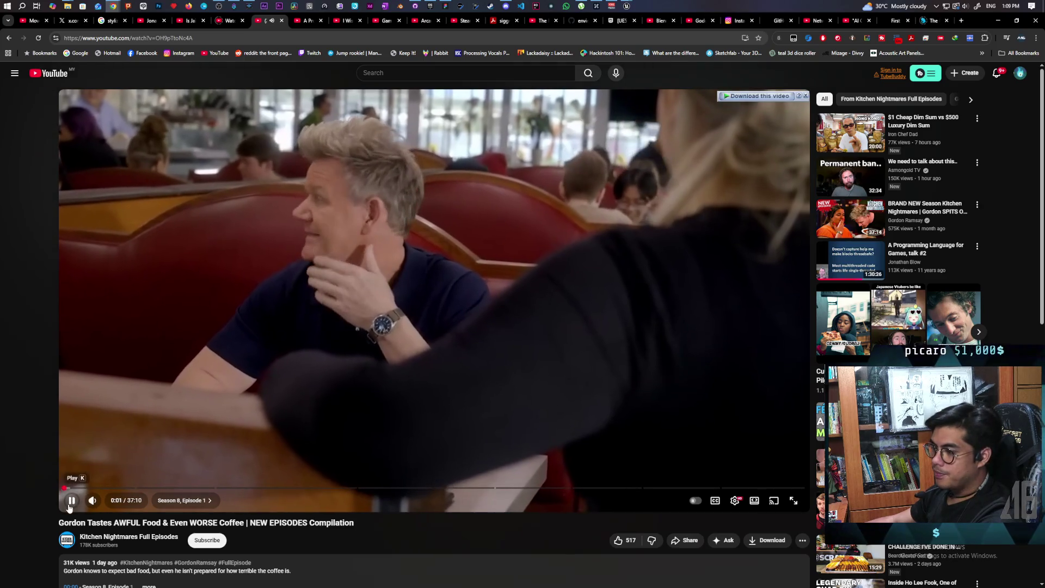
click(117, 427)
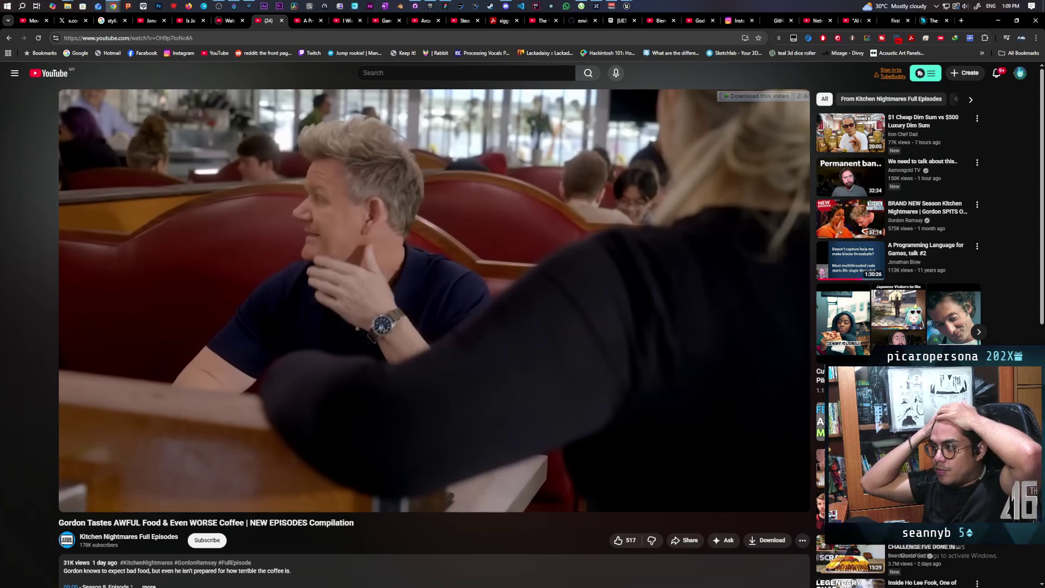
click(234, 6)
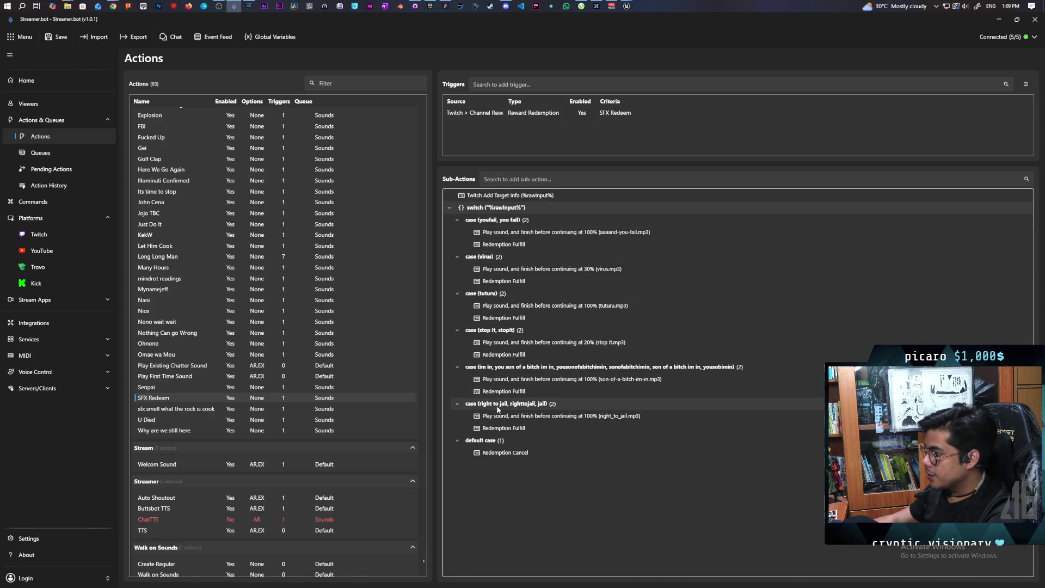
Minimize the Streamer.bot window to reveal the paused YouTube video
click(999, 19)
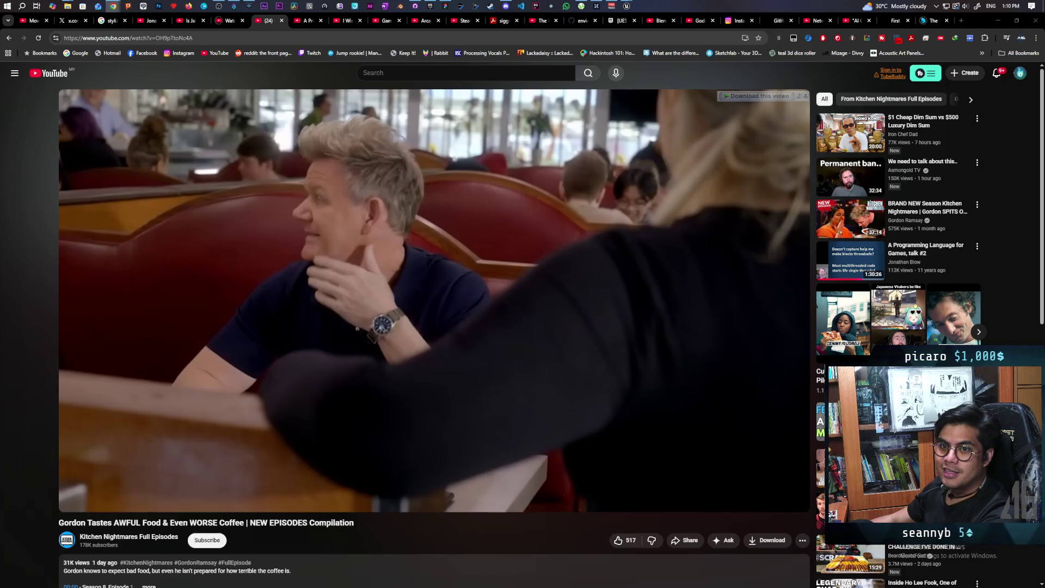
Bring up the Twitch popout chat and scroll through its Power-ups & Rewards list
key(alt+Tab)
click(353, 503)
scroll(447, 466, down, 3)
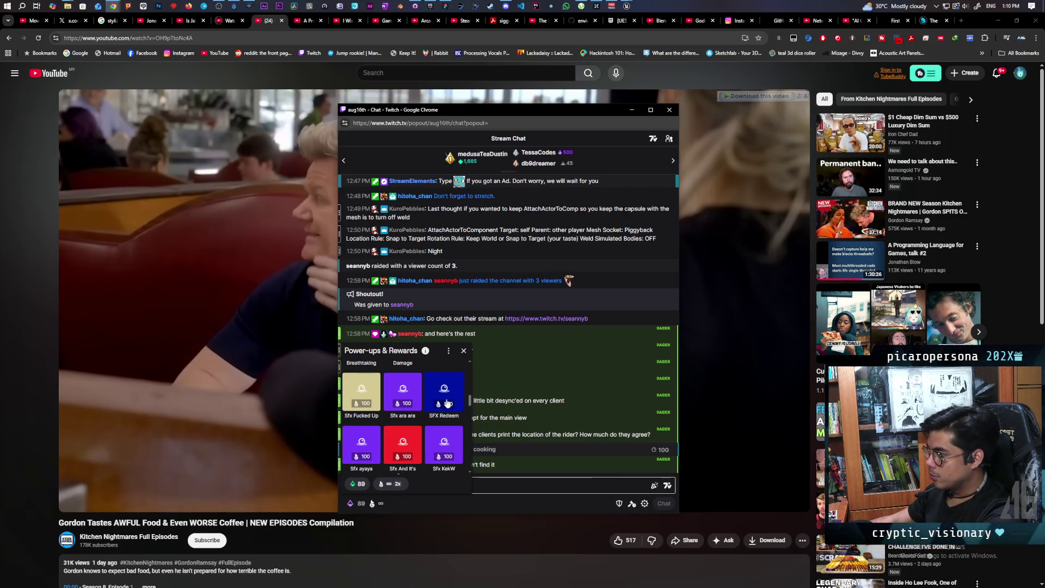
scroll(446, 403, down, 5)
scroll(439, 403, up, 4)
scroll(440, 403, up, 1)
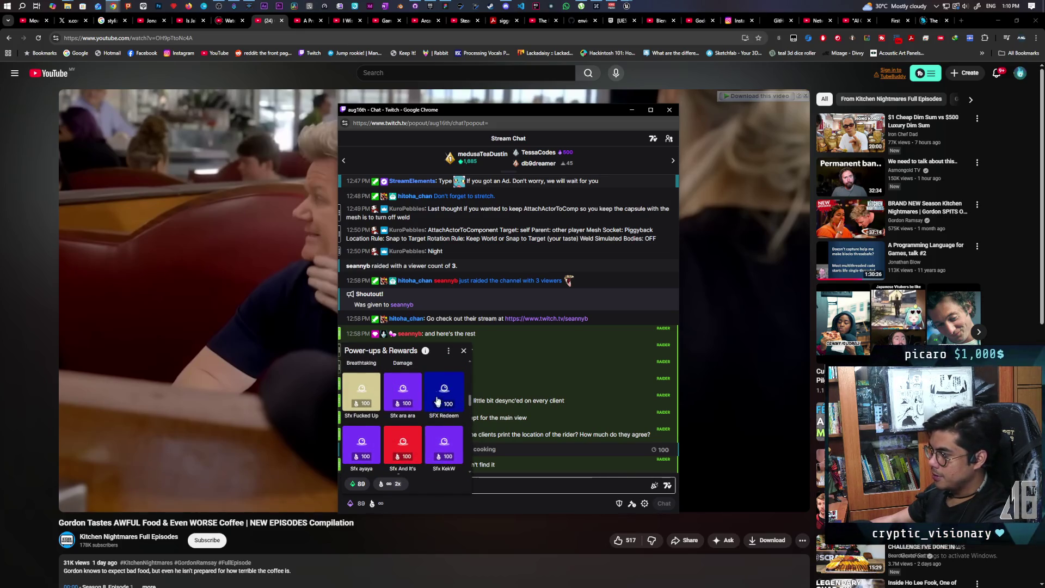
Close the rewards list and drag the chat window left to uncover the video
click(464, 351)
mouse_move(511, 112)
mouse_down()
mouse_move(515, 157)
mouse_move(0, 234)
mouse_move(0, 246)
mouse_up()
key(alt+Tab)
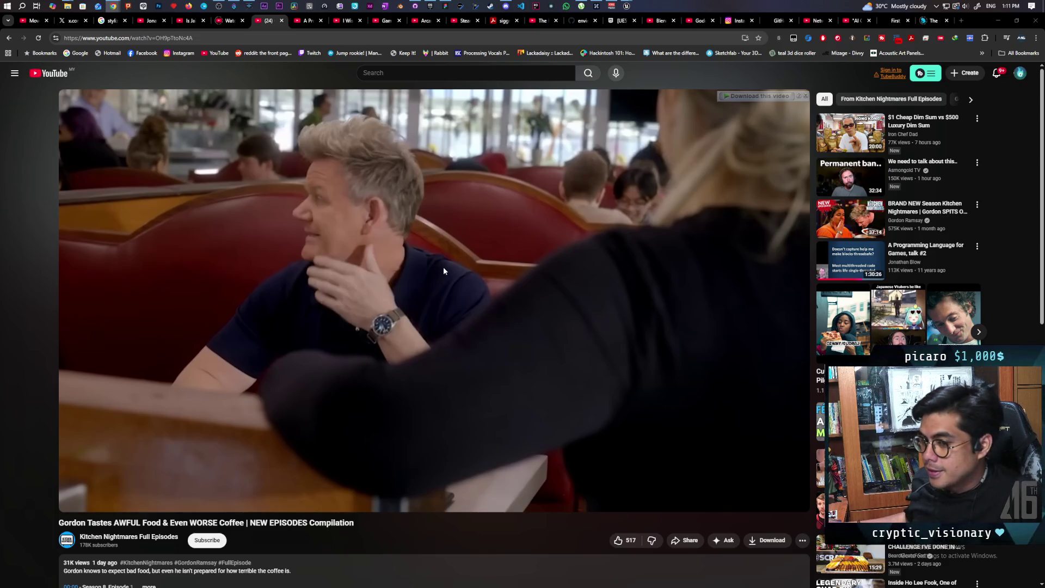
Resume the paused Gordon Tastes AWFUL Food compilation from 0:01
mouse_move(426, 238)
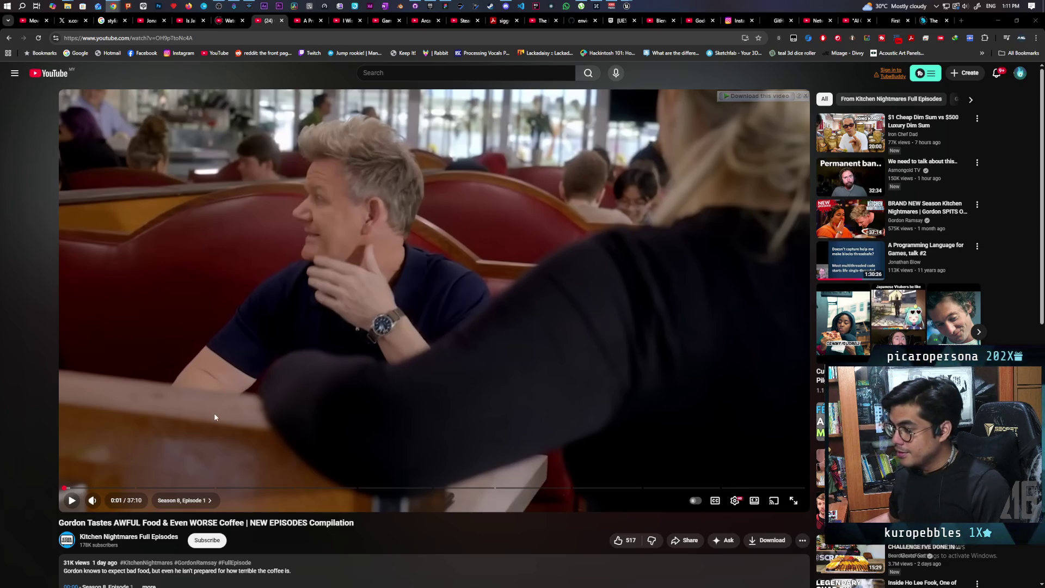
click(233, 357)
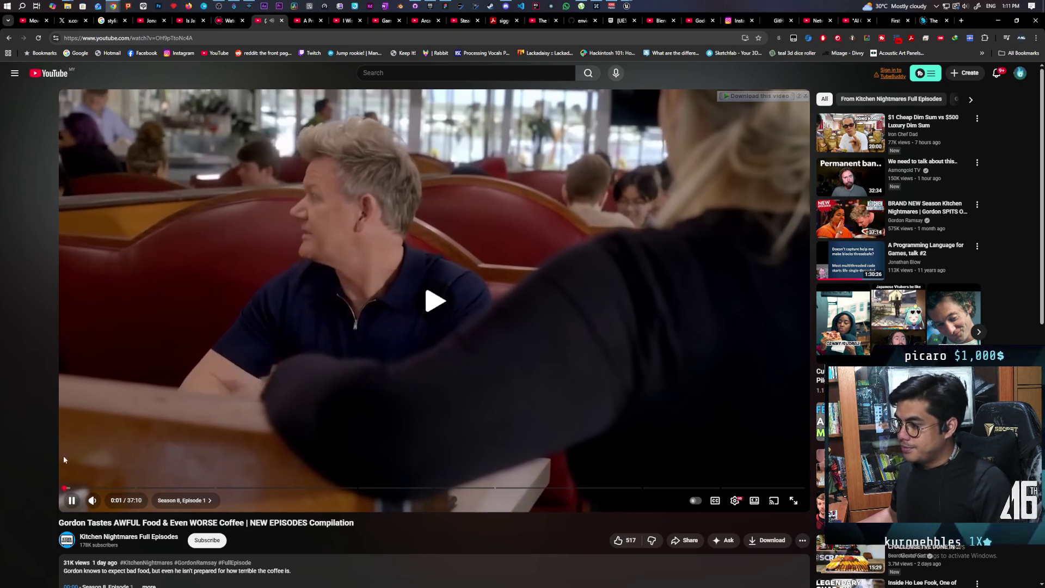
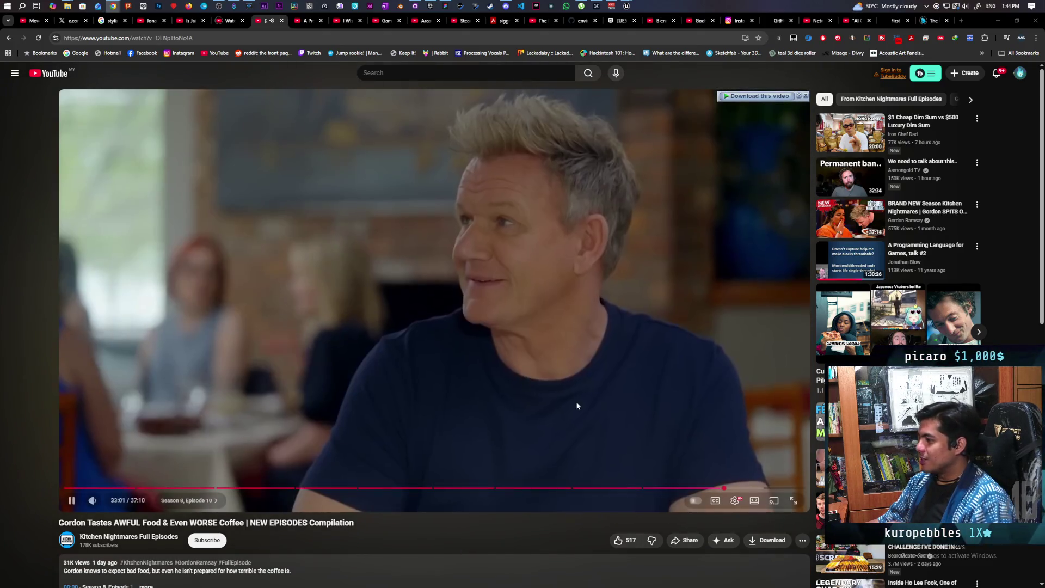
Pause the Kitchen Nightmares video, minimize the browser and bring Discord to the front
click(724, 402)
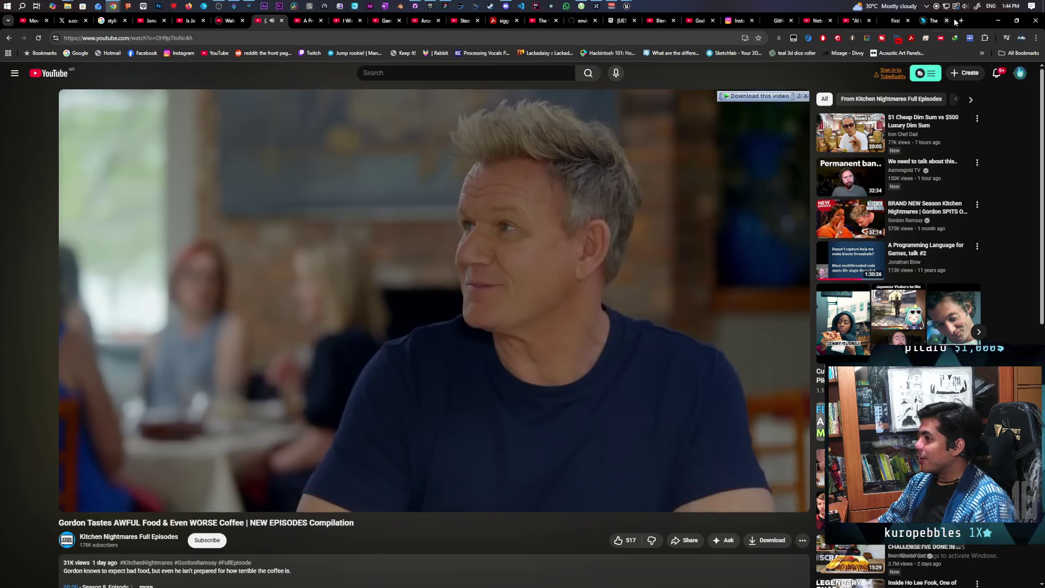
click(997, 21)
click(326, 492)
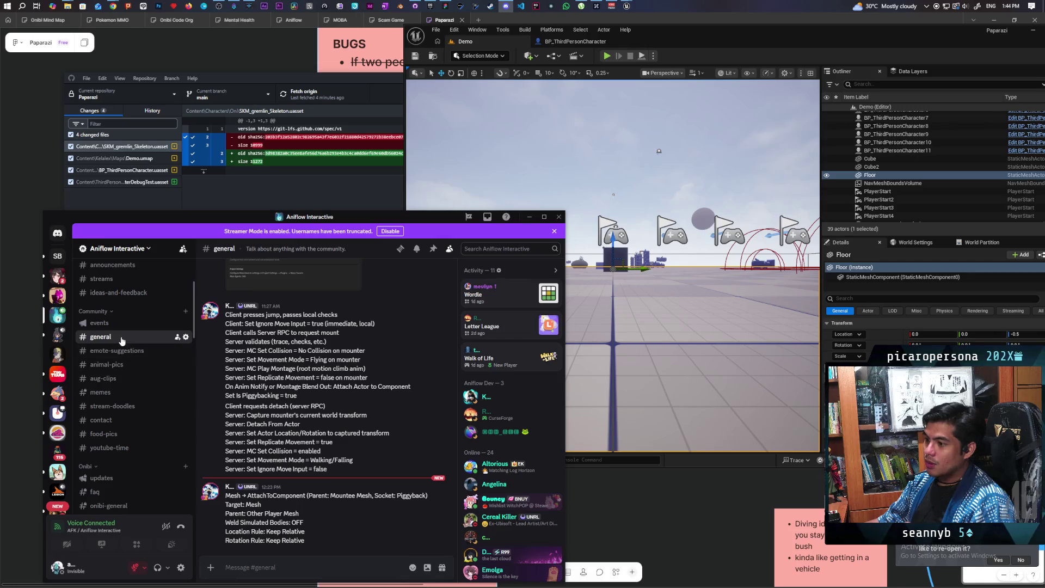
scroll(125, 339, down, 10)
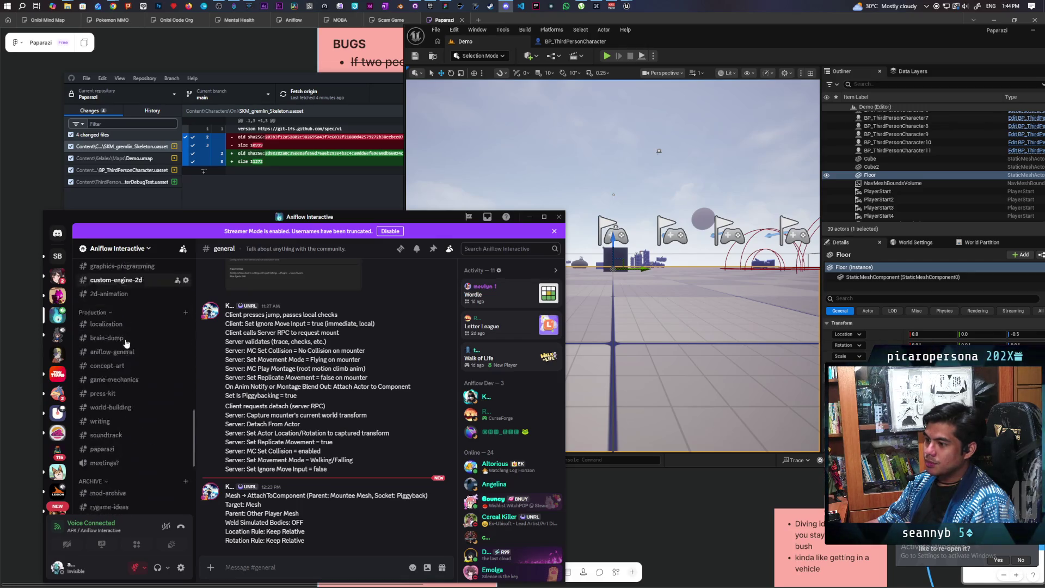
scroll(129, 350, down, 5)
click(121, 488)
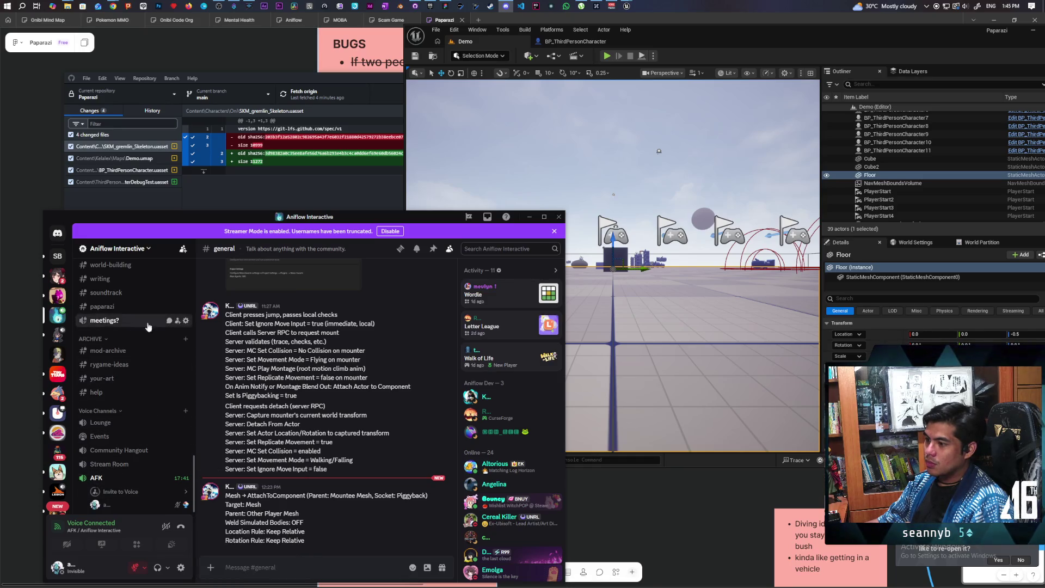
click(529, 216)
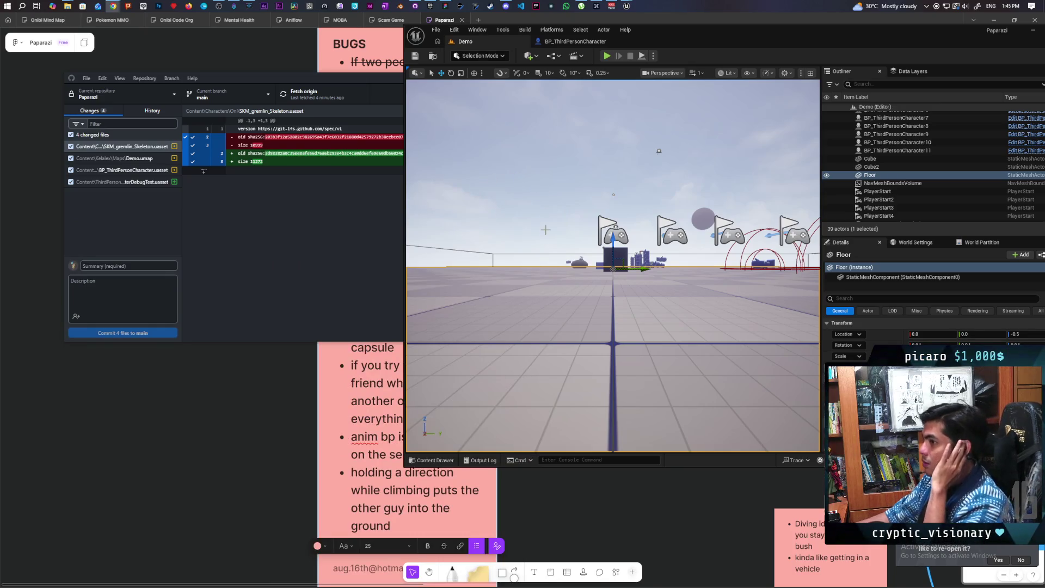
click(583, 42)
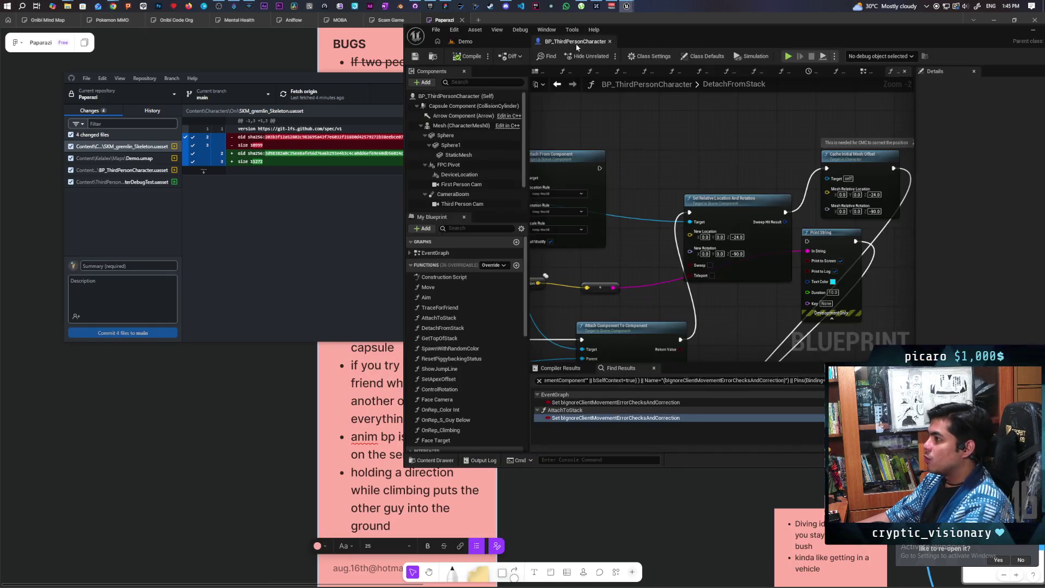
Pan the DetachFromStack graph to the detach nodes, then start multi-client play on the Demo level
scroll(635, 251, down, 3)
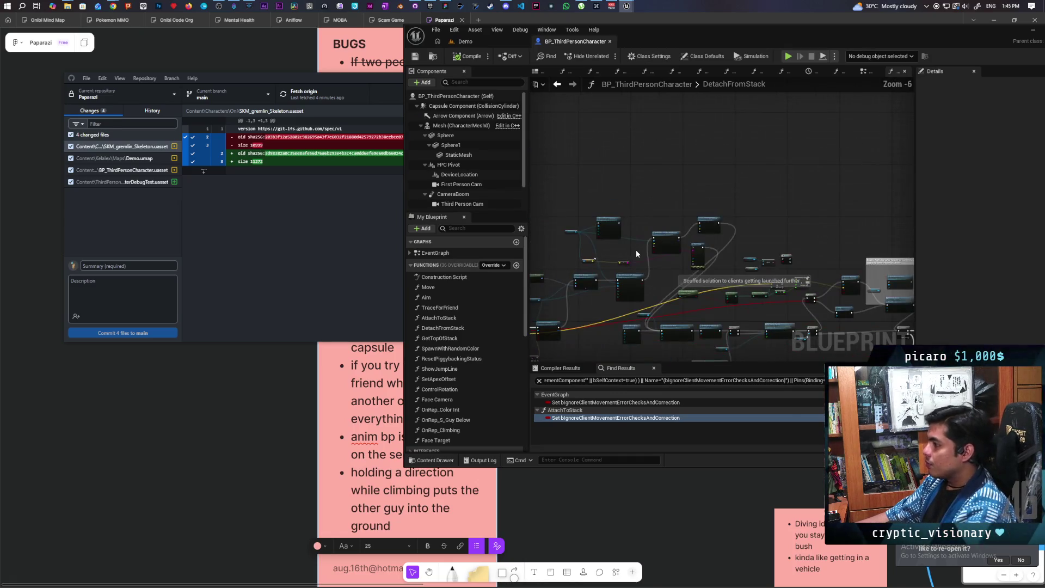
scroll(635, 250, up, 3)
mouse_move(633, 250)
mouse_down()
mouse_move(730, 212)
mouse_move(648, 263)
mouse_move(721, 230)
mouse_up()
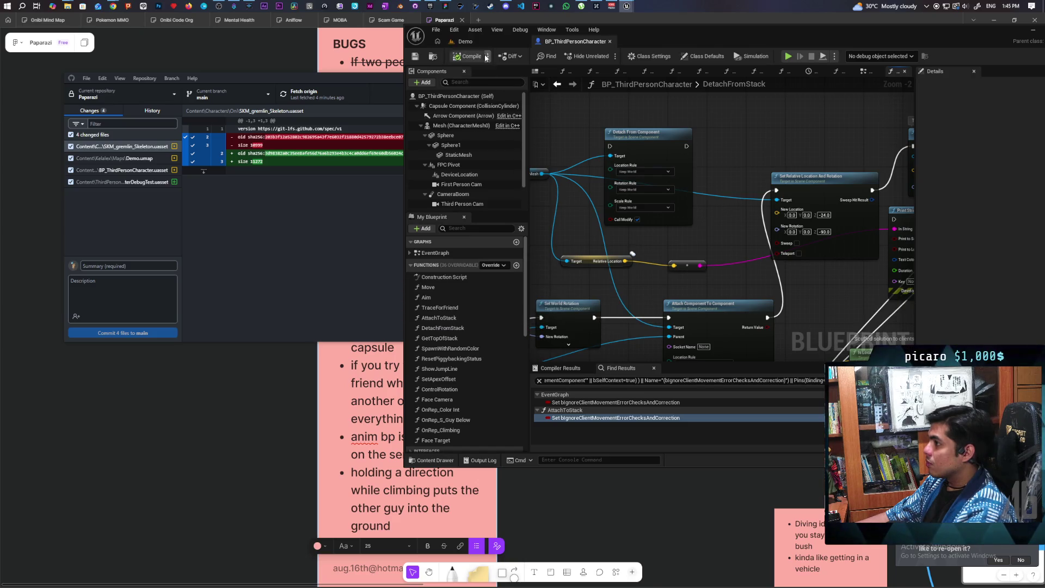
click(465, 41)
key(alt+p)
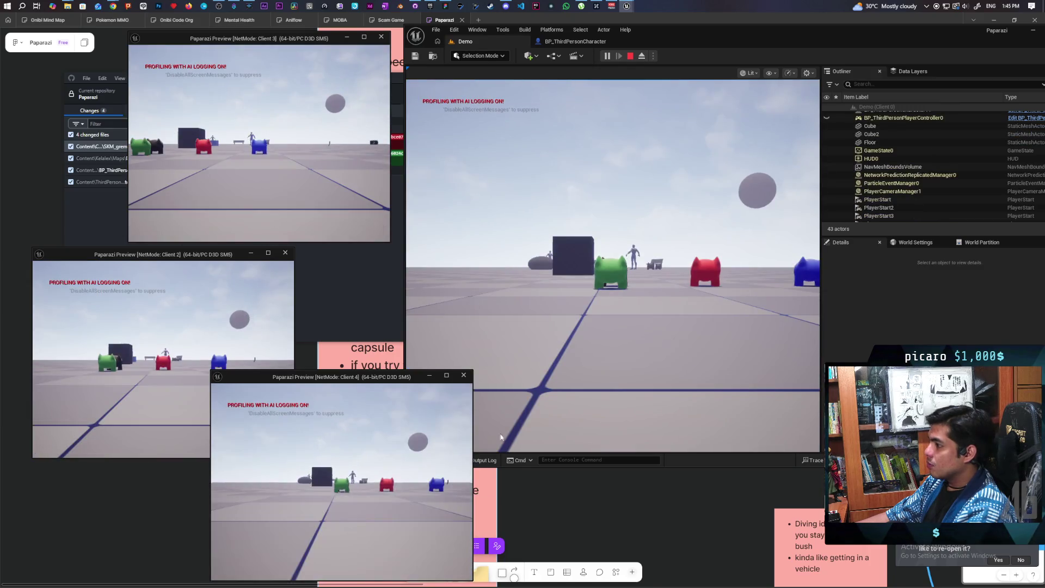
Walk onto the green creature and check Clients 2 and 4, then stop the play session
click(612, 266)
key(w)
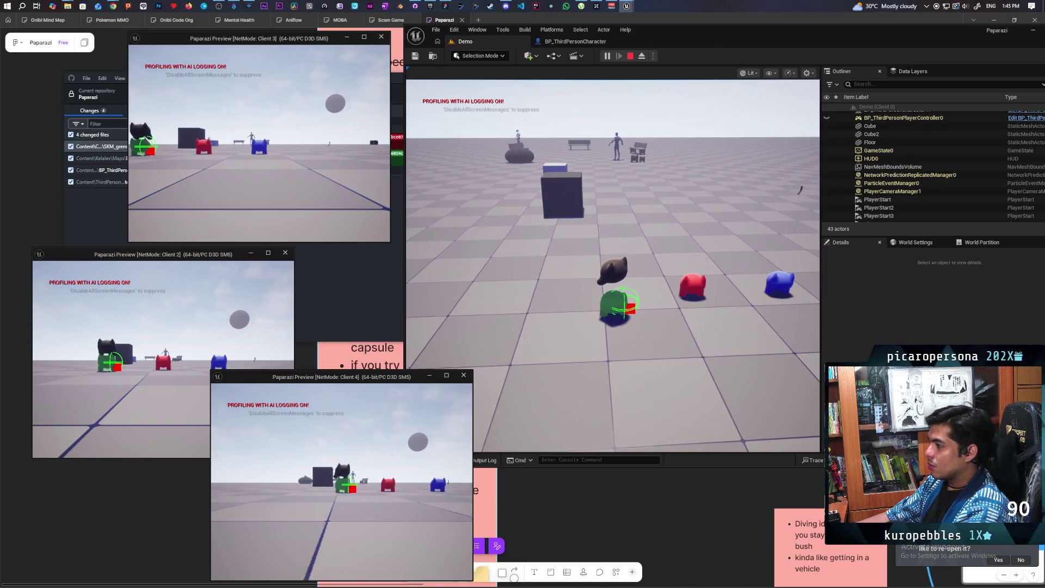
key(alt+Tab)
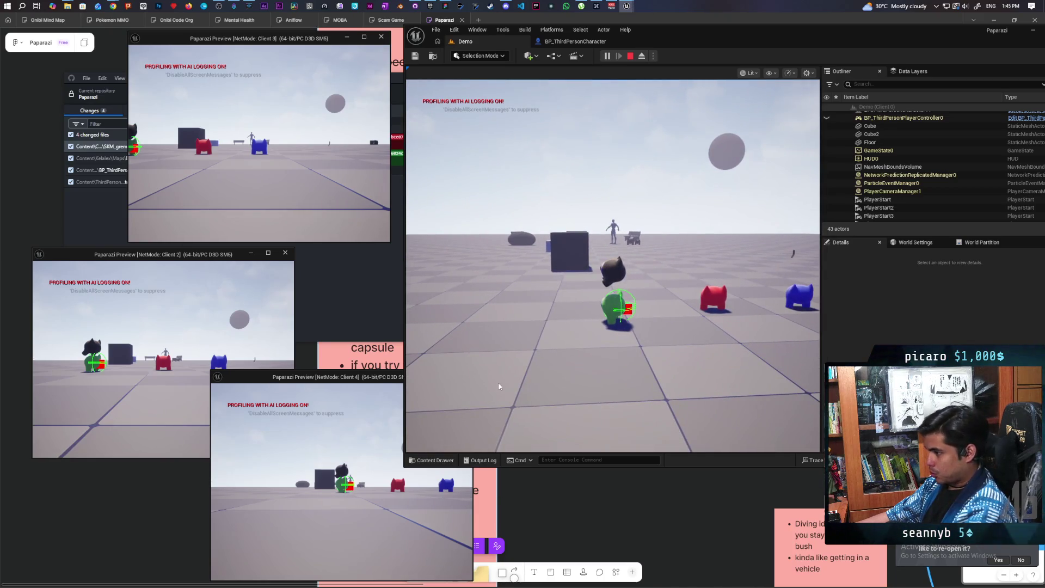
click(351, 436)
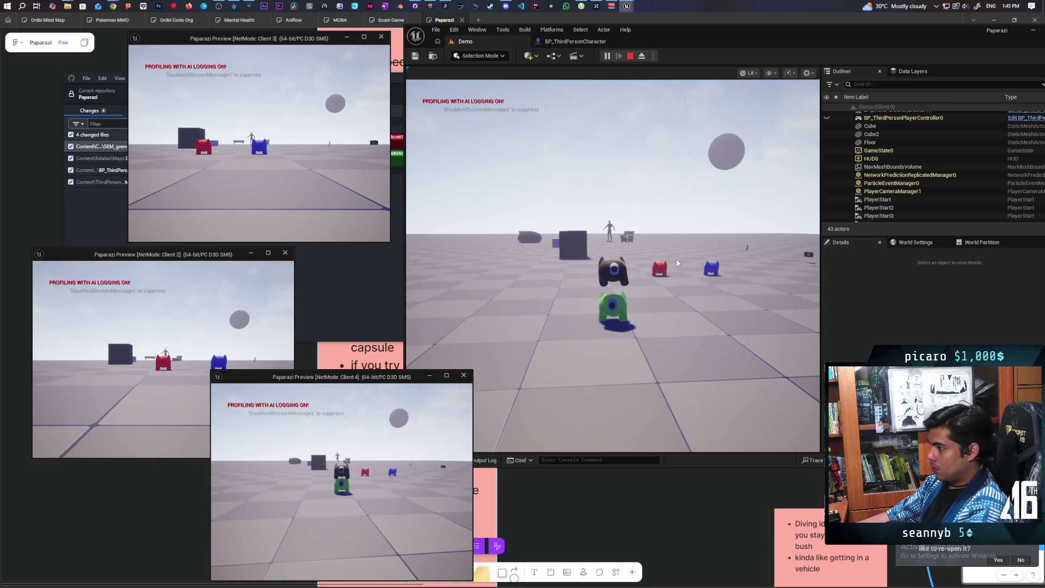
click(613, 326)
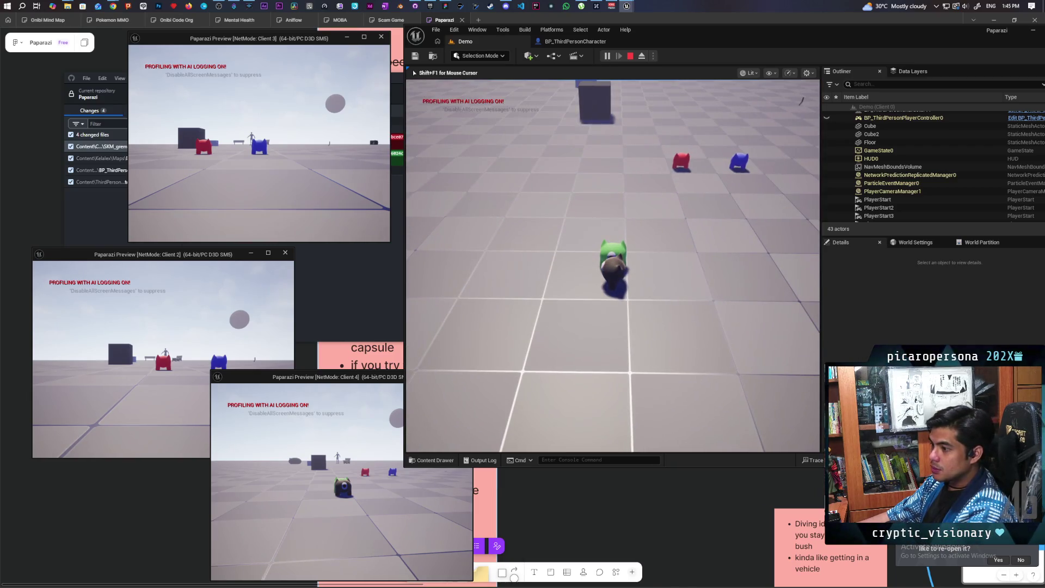
click(163, 353)
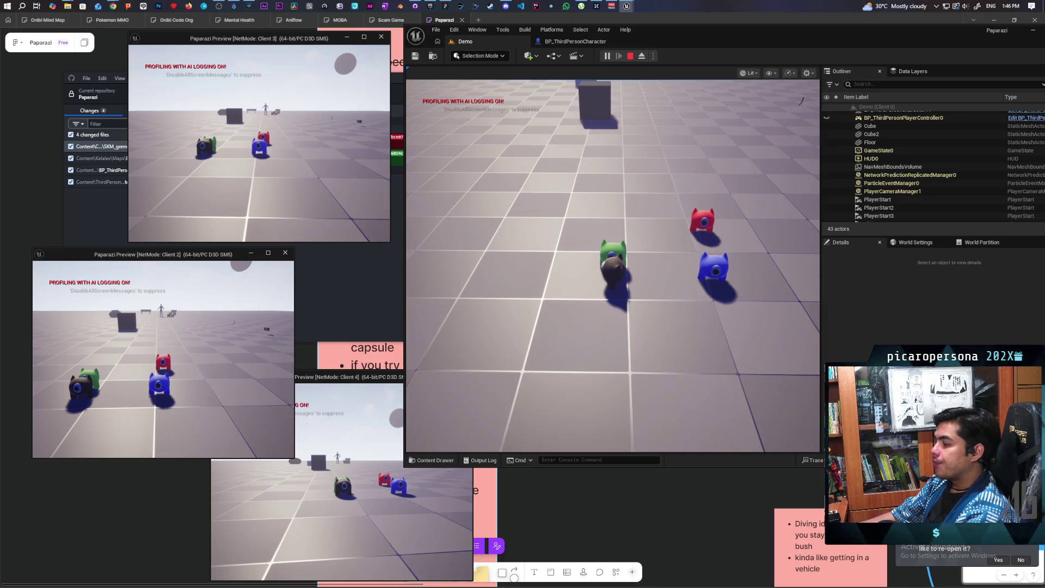
key(Escape)
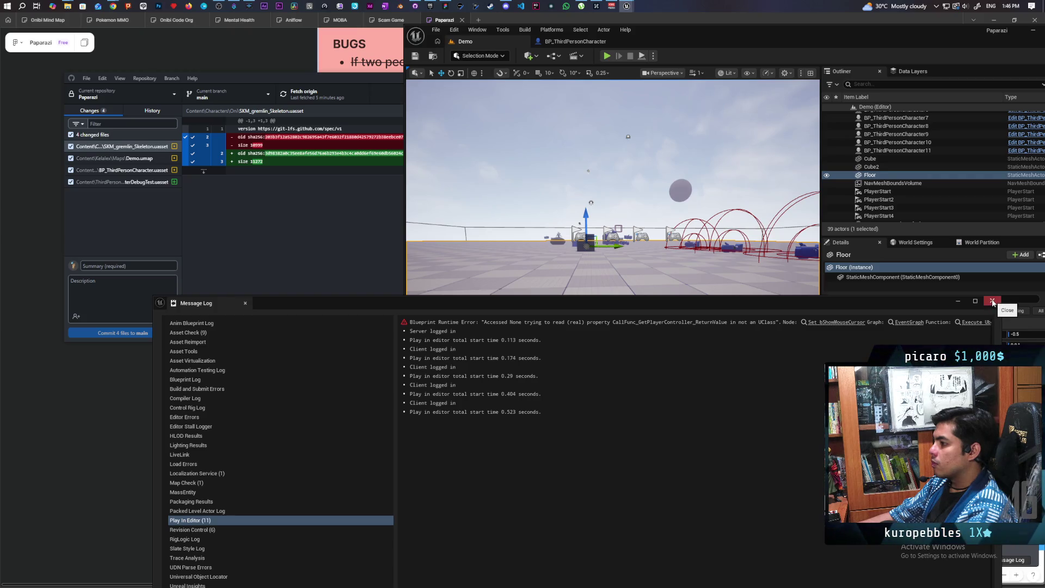
Open the Level Blueprint from the error and move Event Tick and Get Player Controller aside
click(838, 322)
scroll(852, 197, down, 4)
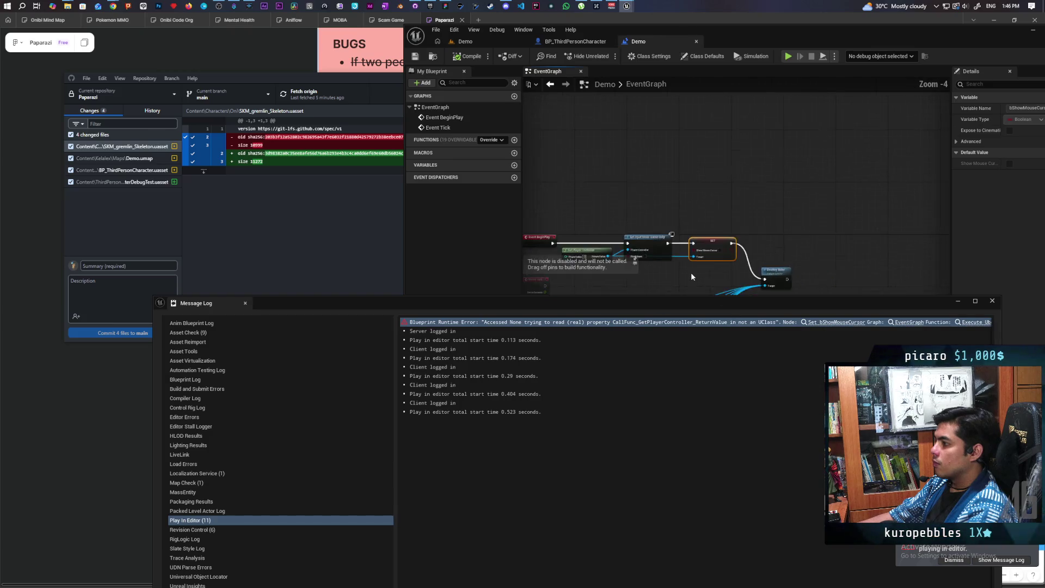
scroll(848, 199, up, 3)
scroll(845, 202, down, 1)
mouse_move(844, 204)
mouse_down()
mouse_move(770, 267)
mouse_move(777, 257)
mouse_up()
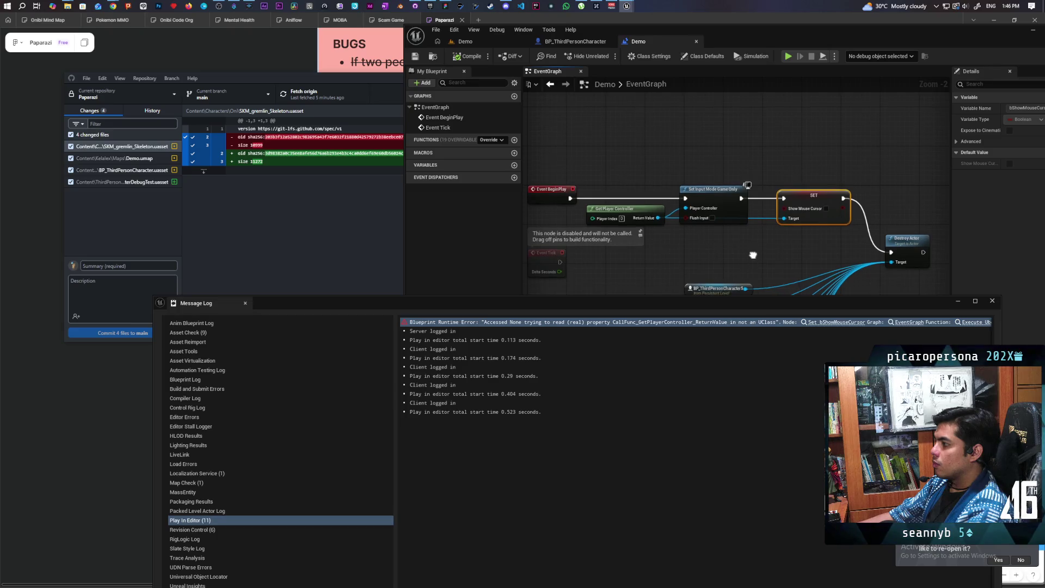
mouse_move(753, 256)
mouse_down()
mouse_move(784, 243)
mouse_move(758, 244)
mouse_move(768, 154)
mouse_move(857, 210)
mouse_up()
click(633, 247)
drag(633, 246, 628, 266)
drag(698, 165, 602, 183)
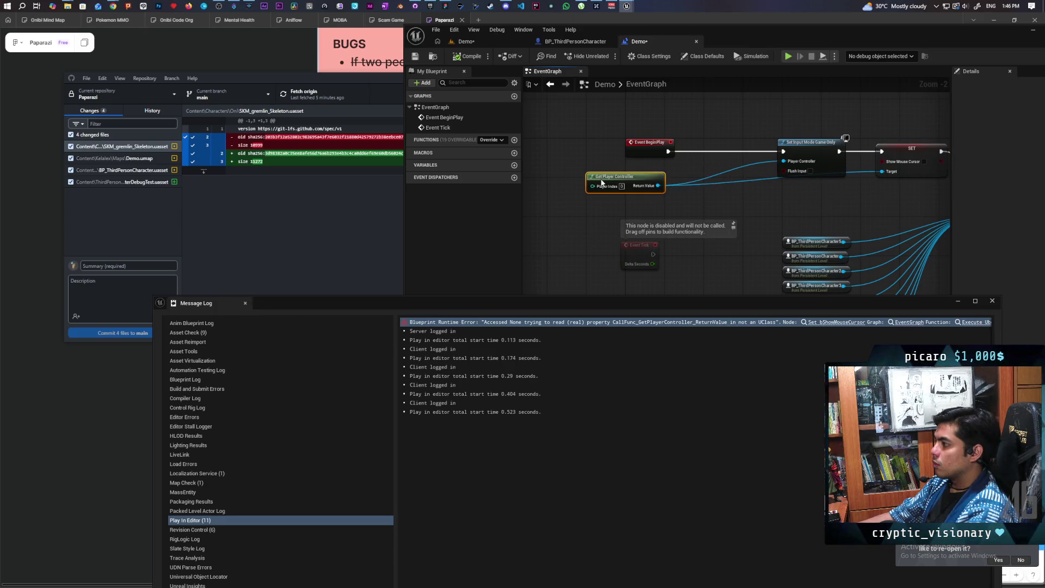
mouse_move(740, 209)
mouse_down()
mouse_move(653, 207)
mouse_move(681, 201)
mouse_up()
Add a Sequence after Event BeginPlay and an Is Valid check on Get Player Controller
right_click(640, 196)
text(sequence)
key(Return)
mouse_move(589, 149)
mouse_down()
mouse_move(675, 155)
mouse_move(608, 136)
mouse_up()
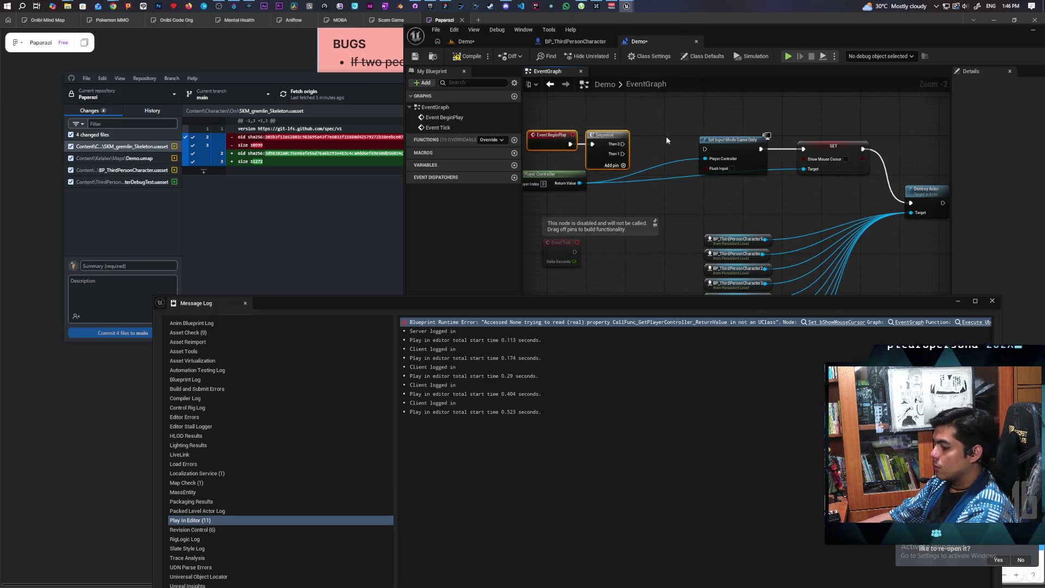
key(ctrl+v)
mouse_move(580, 183)
mouse_down()
mouse_move(672, 158)
mouse_move(659, 130)
mouse_move(646, 139)
mouse_move(665, 137)
mouse_up()
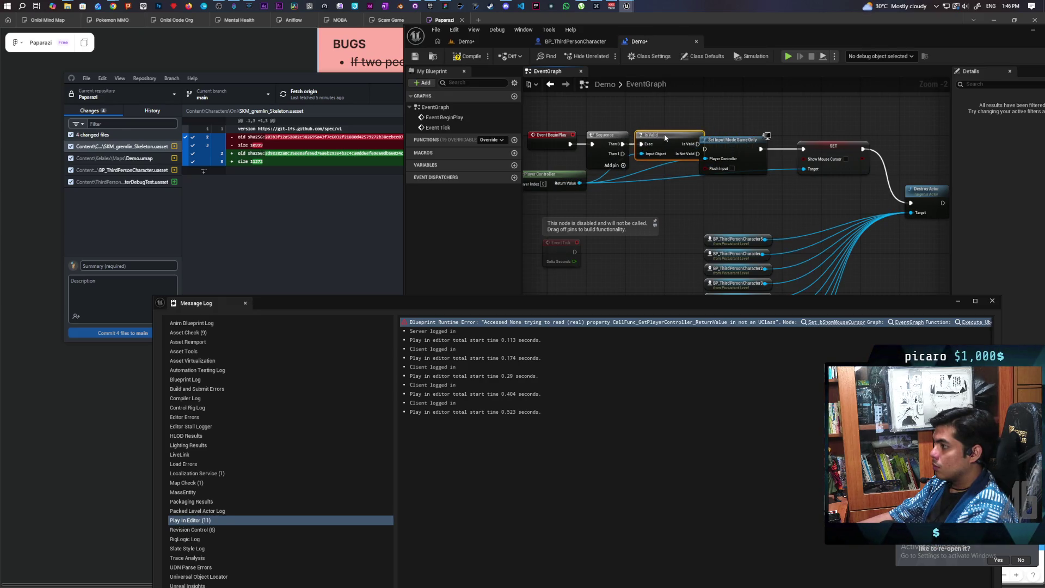
mouse_move(734, 140)
mouse_down()
mouse_move(743, 136)
mouse_move(705, 143)
mouse_move(910, 204)
mouse_move(760, 200)
mouse_up()
key(Escape)
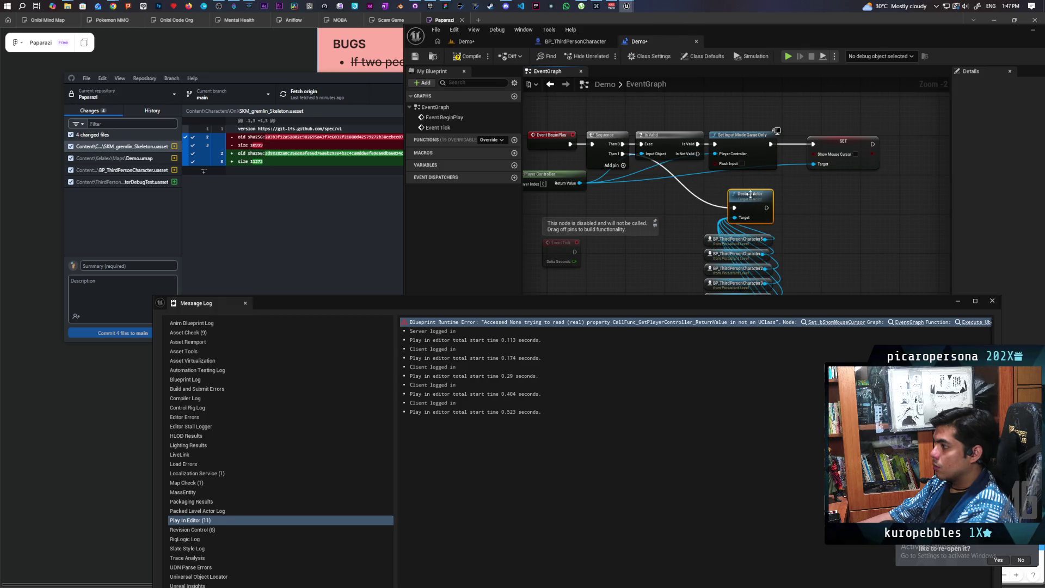
Compile the Demo level blueprint, save the modified packages and close the Message Log
click(456, 55)
click(637, 41)
key(ctrl+s)
click(992, 300)
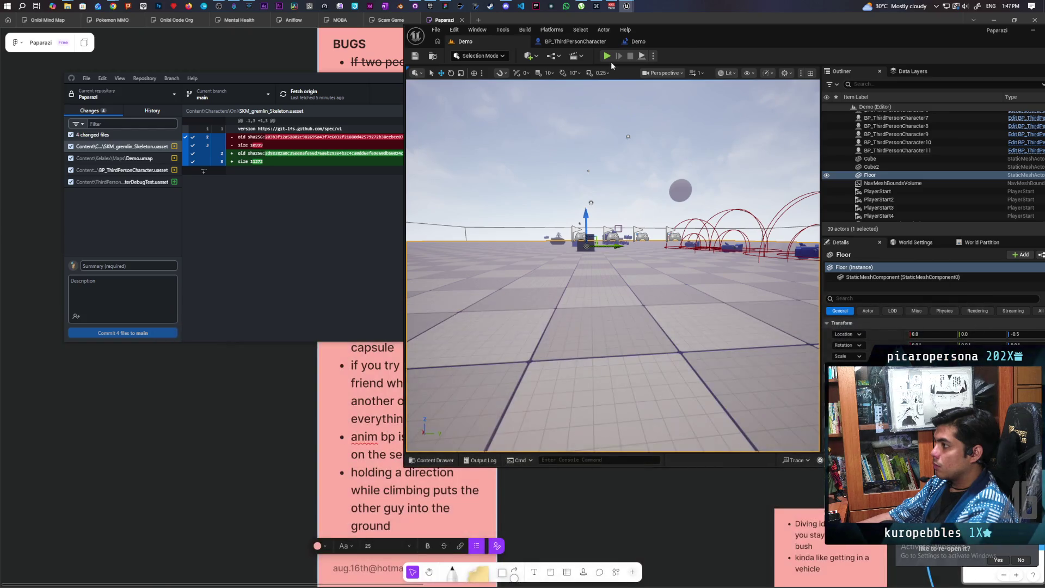
Start a new multi-client session, walk forward and target the blue creature to stack onto
click(607, 56)
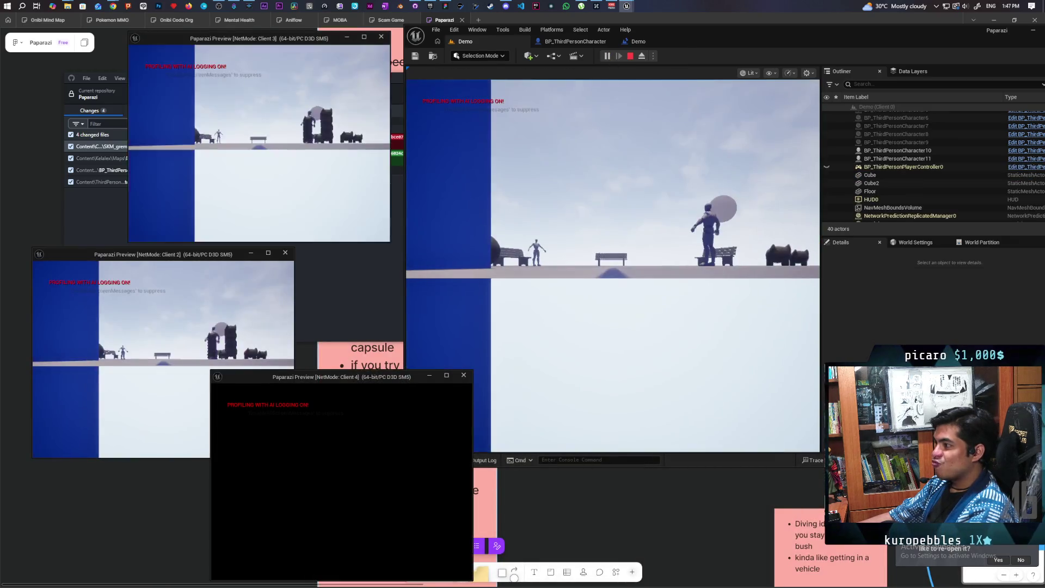
click(496, 385)
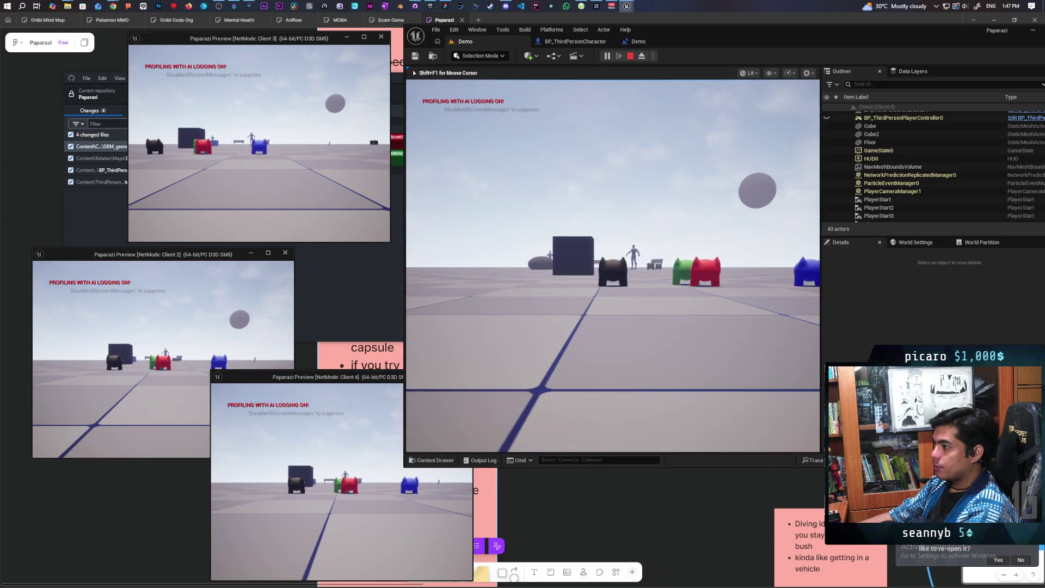
key(w)
key(w)
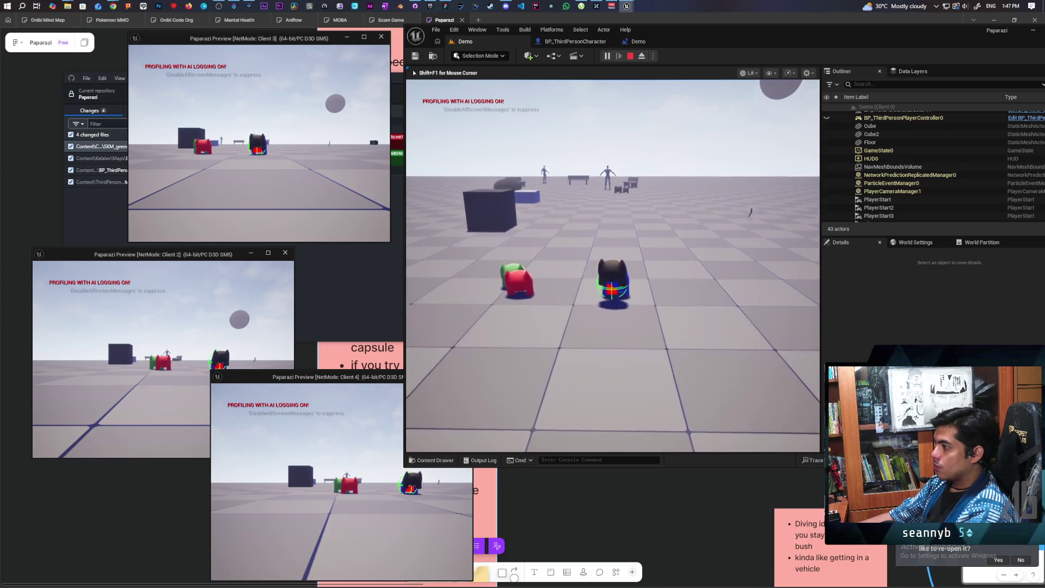
key(e)
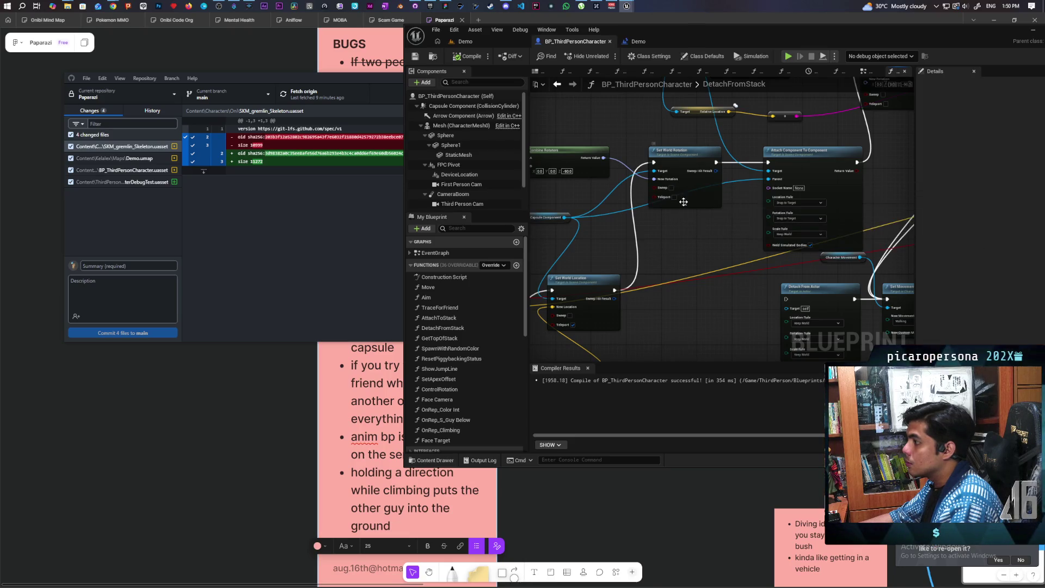
Enable Teleport on Set World Rotation, collapse its advanced pins, and return to the Demo level
click(675, 197)
click(687, 205)
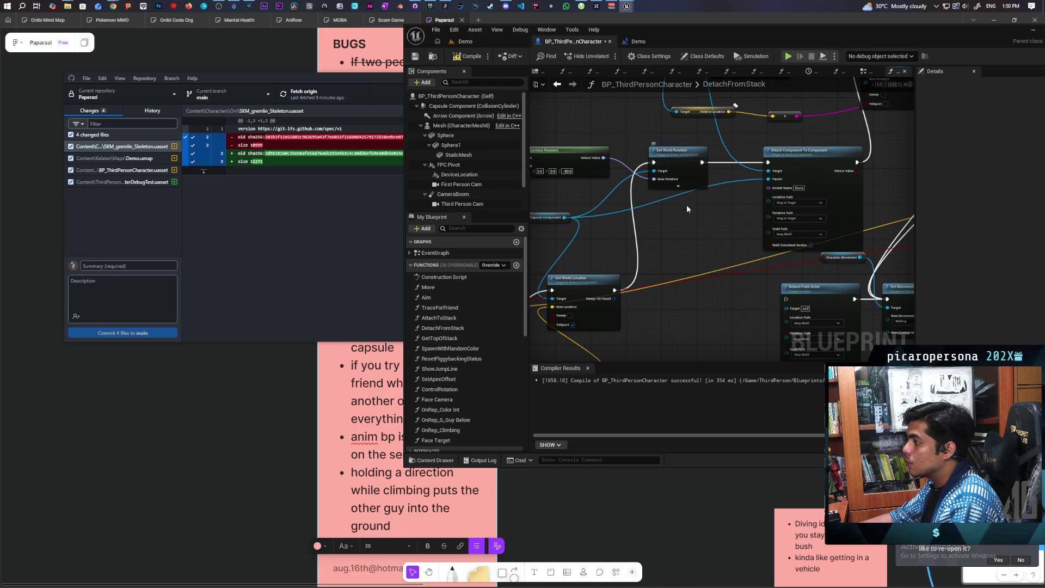
scroll(686, 204, down, 5)
scroll(645, 257, up, 4)
drag(652, 253, 602, 351)
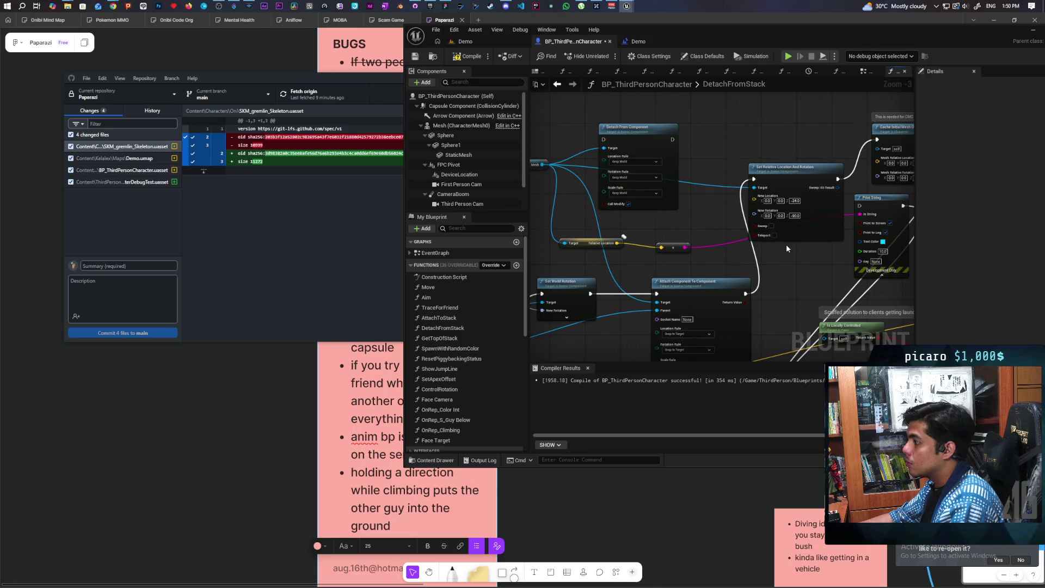
scroll(777, 251, down, 4)
mouse_move(762, 262)
mouse_down()
mouse_move(706, 259)
mouse_move(723, 244)
mouse_up()
scroll(723, 244, up, 2)
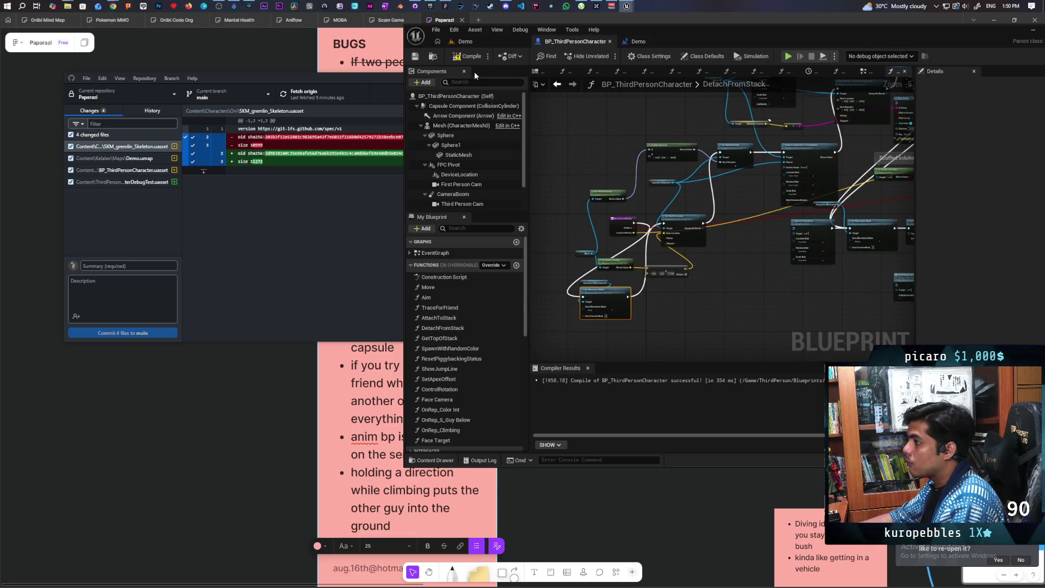
click(496, 42)
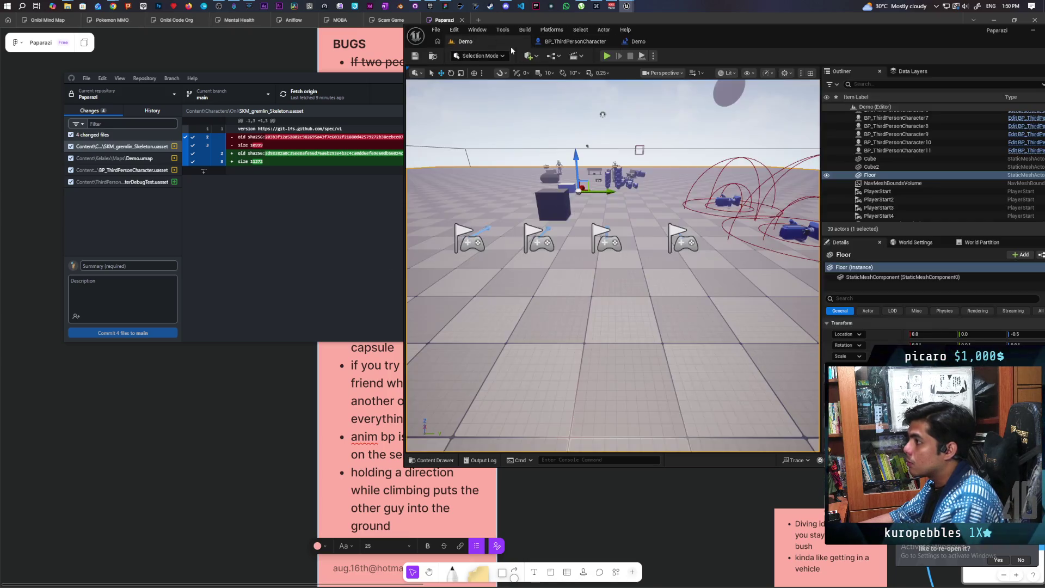
Test moving the blue and black characters together and apart, then reopen BP_ThirdPersonCharacter
click(607, 56)
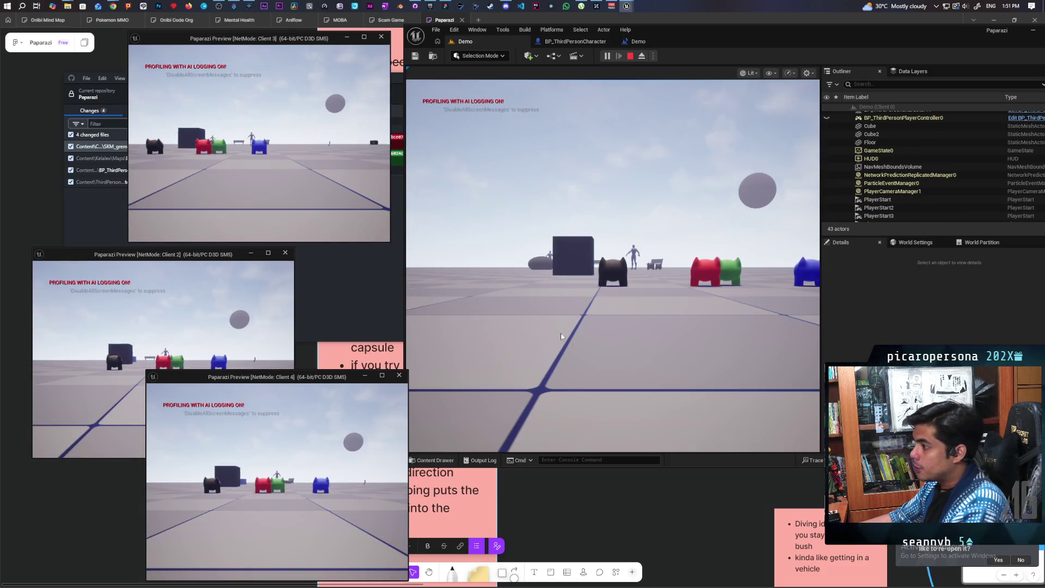
click(547, 339)
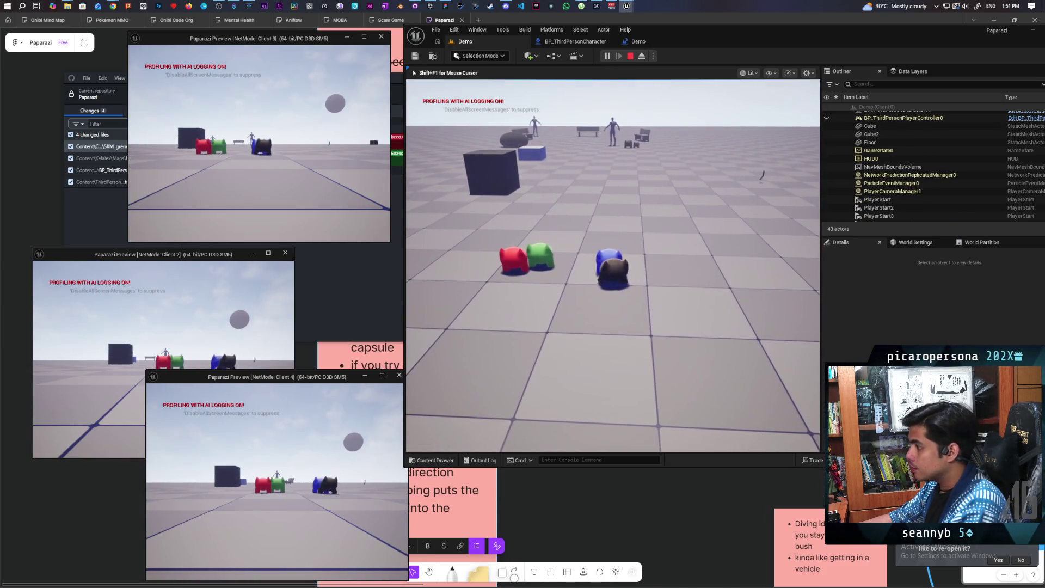
key(w)
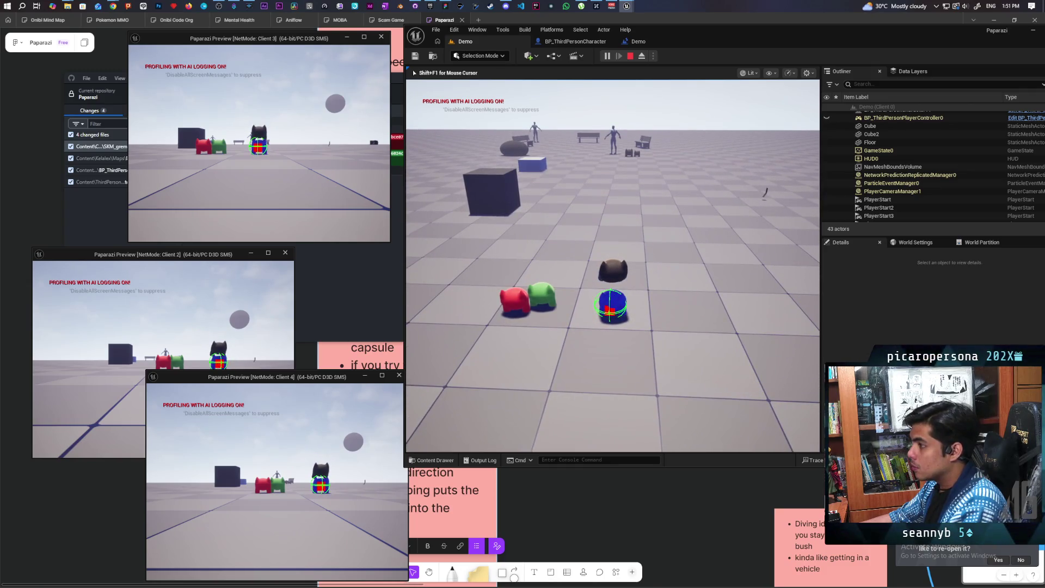
key(w)
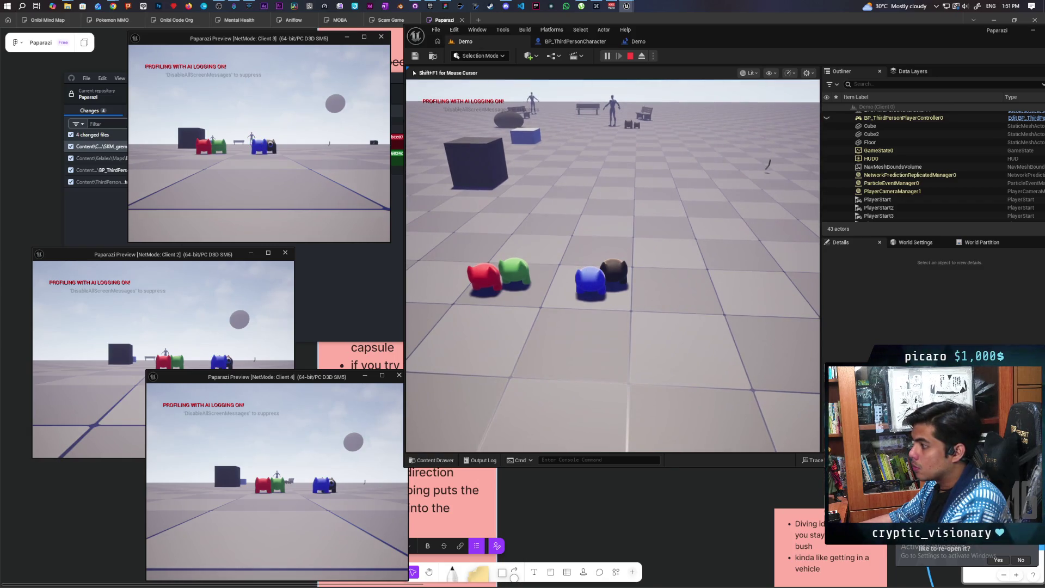
key(s)
key(s)
key(w)
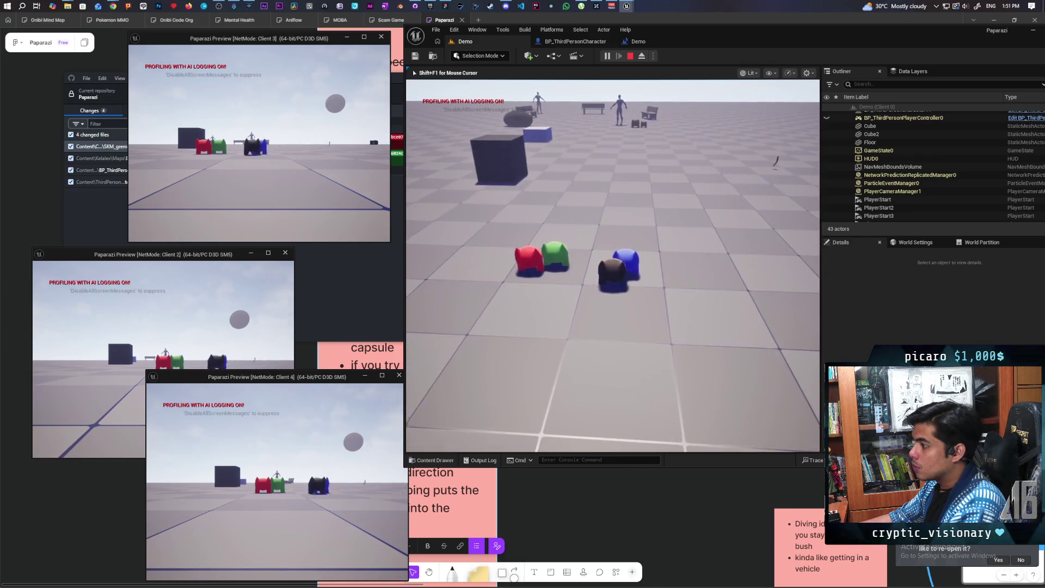
key(s)
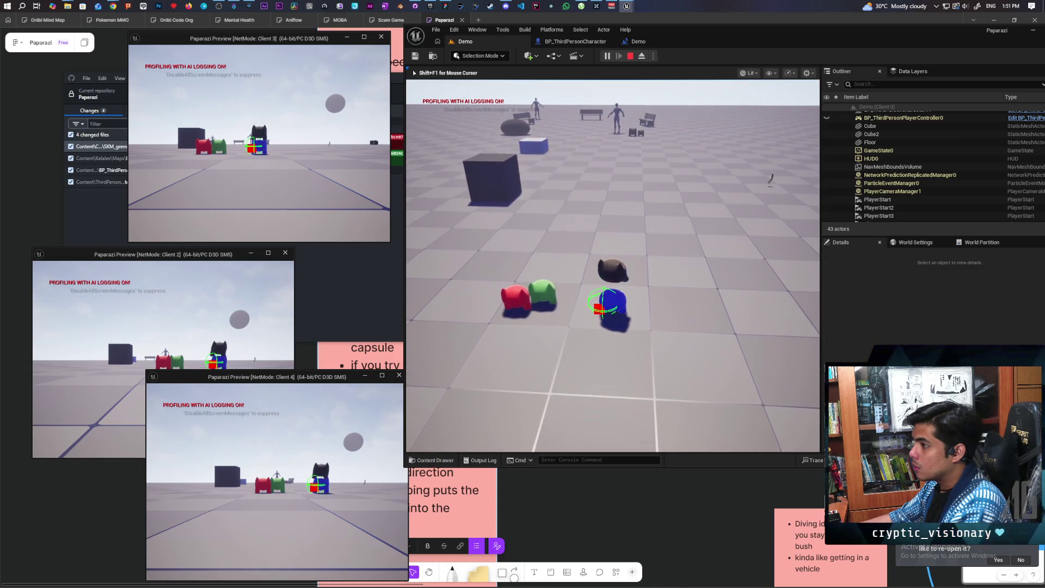
key(Escape)
click(587, 42)
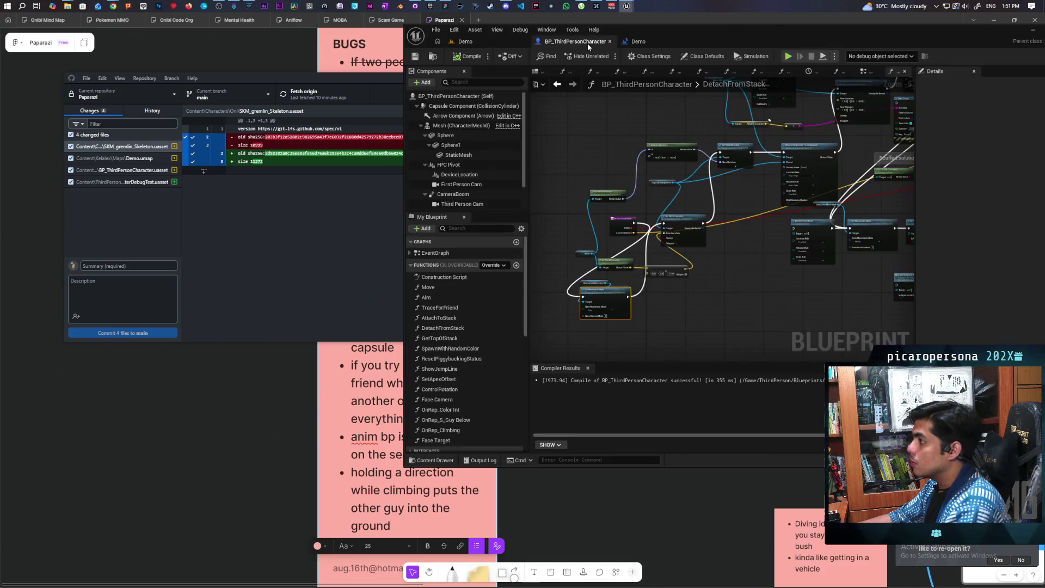
scroll(704, 277, up, 2)
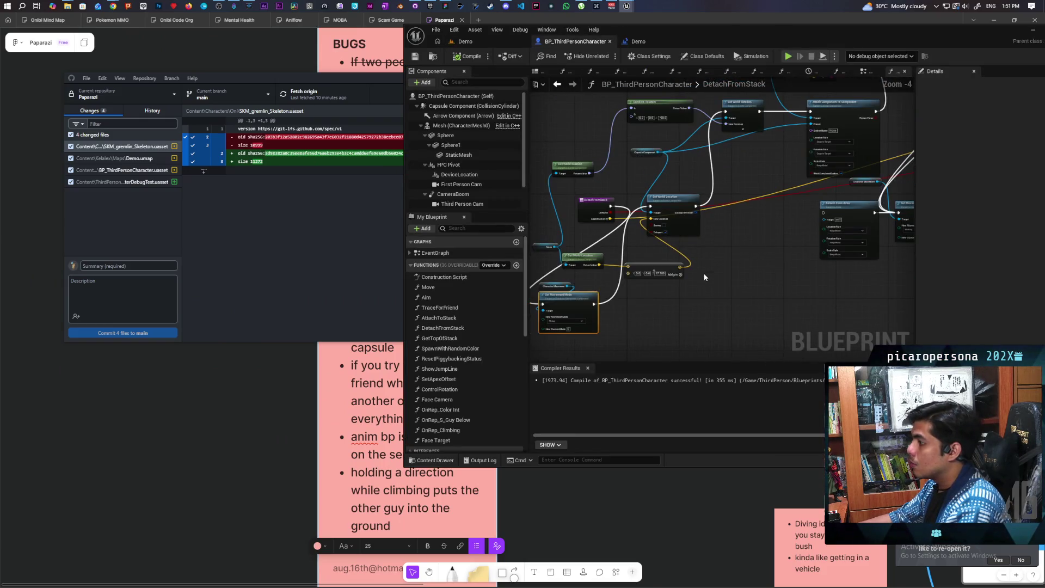
Pull Set Replicate Movement out of the chain and wire Set Movement Mode straight to Is Valid
scroll(704, 277, up, 1)
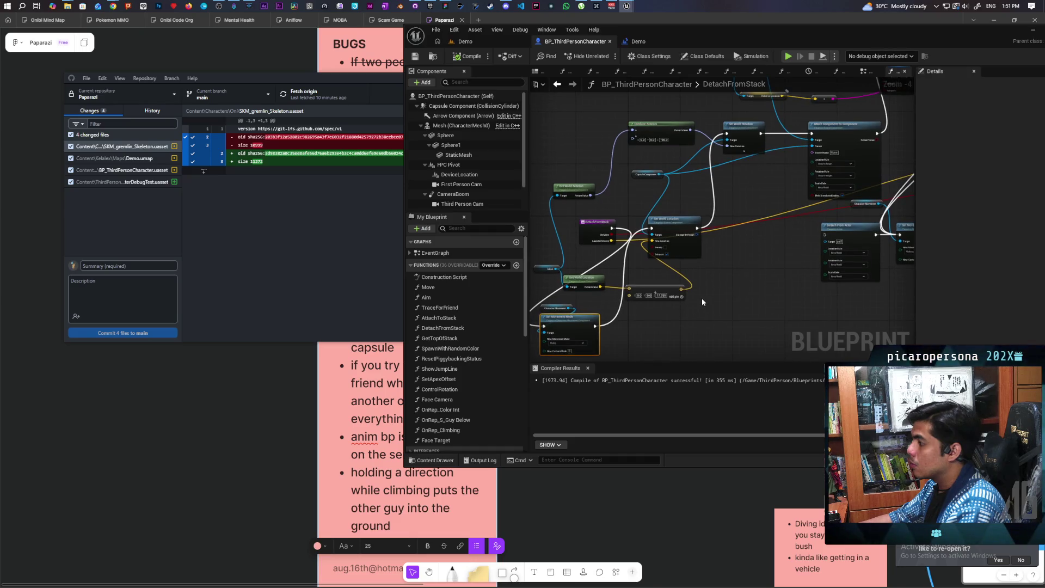
key(ctrl+z)
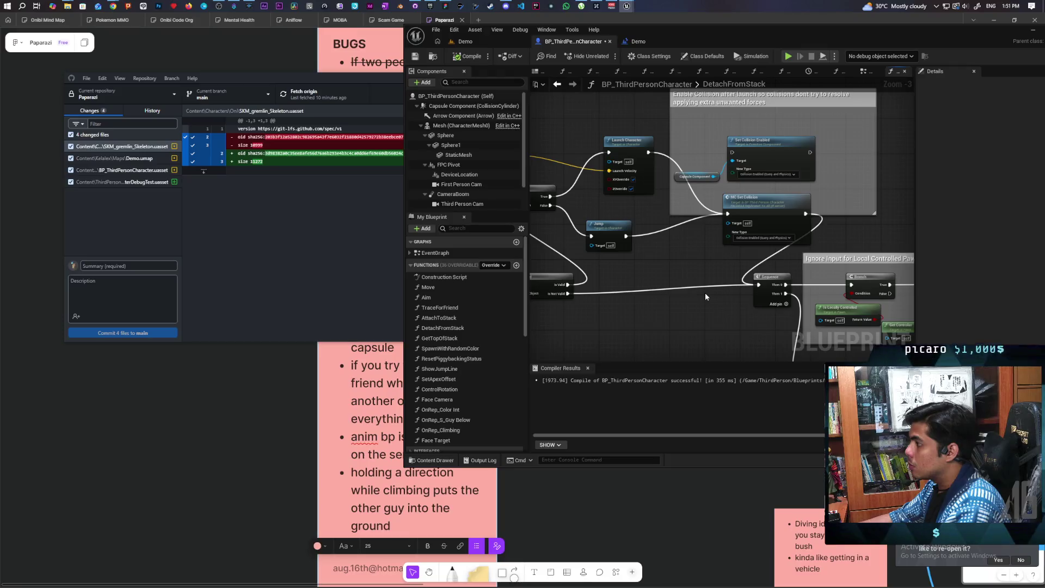
drag(696, 296, 784, 282)
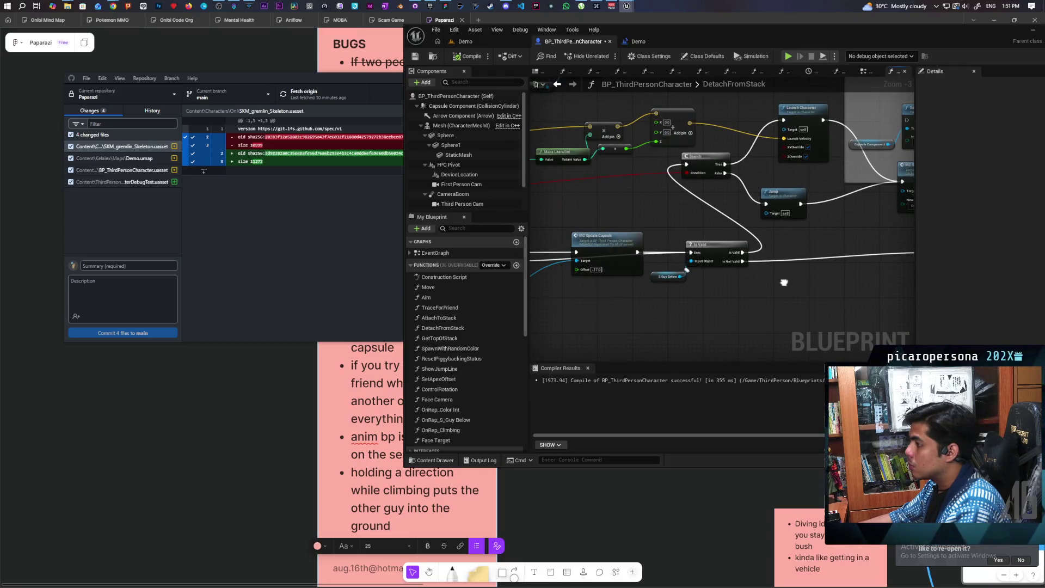
key(ctrl+z)
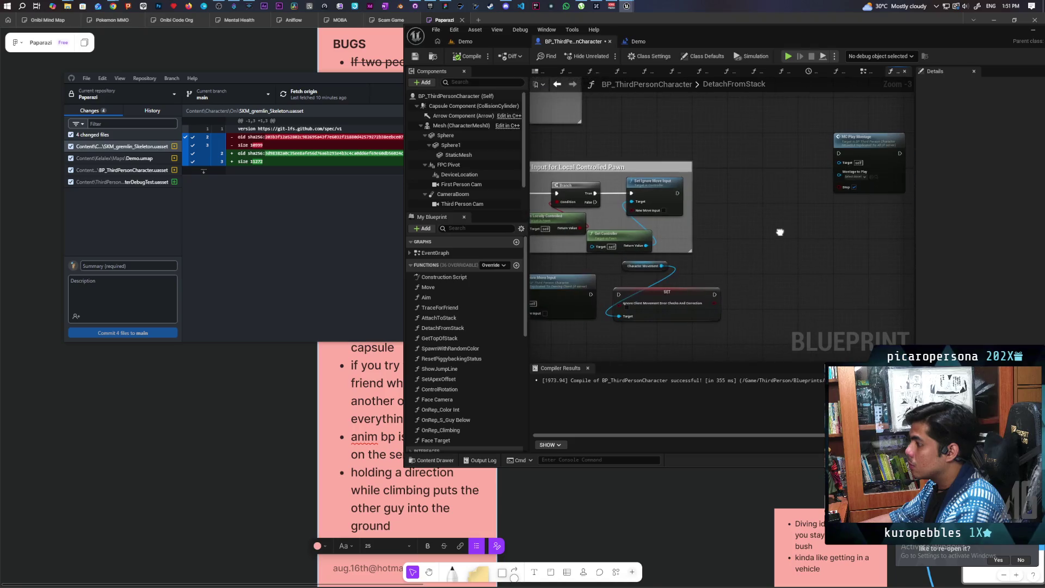
drag(779, 232, 906, 210)
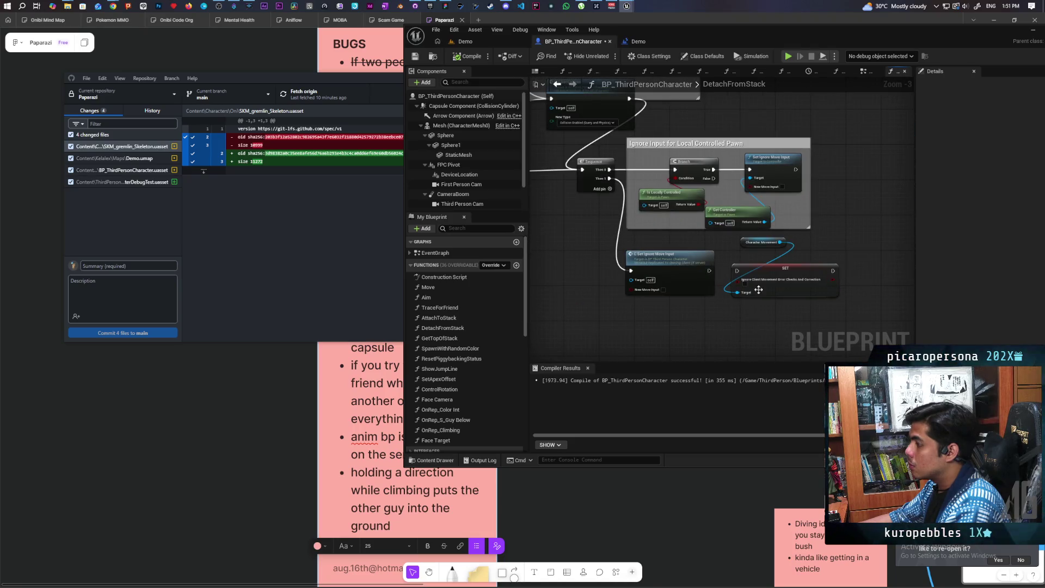
drag(608, 295, 639, 342)
mouse_move(805, 305)
mouse_down()
mouse_move(811, 268)
mouse_move(766, 240)
mouse_move(809, 263)
mouse_move(740, 233)
mouse_up()
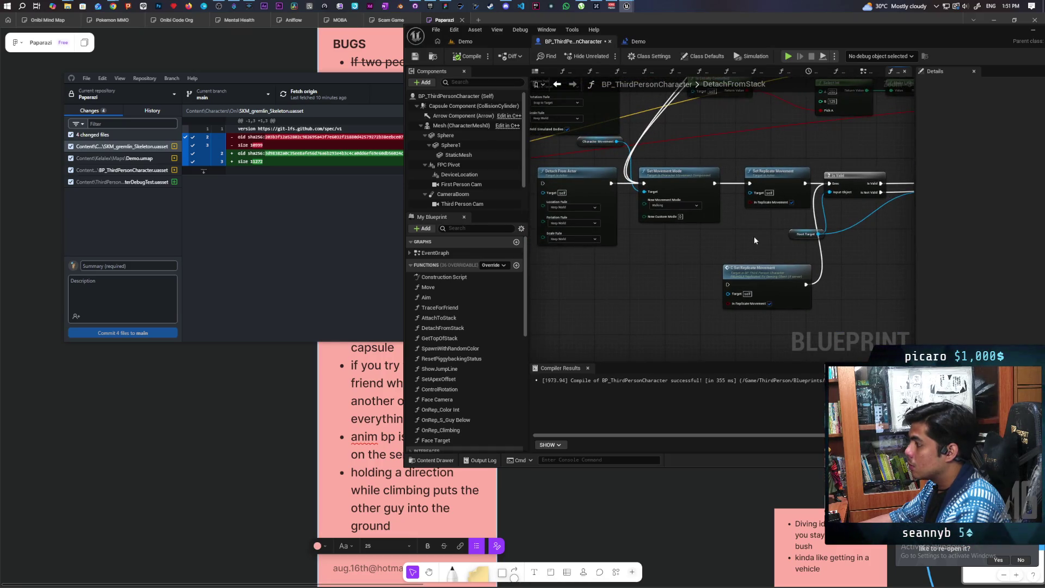
drag(776, 186, 691, 261)
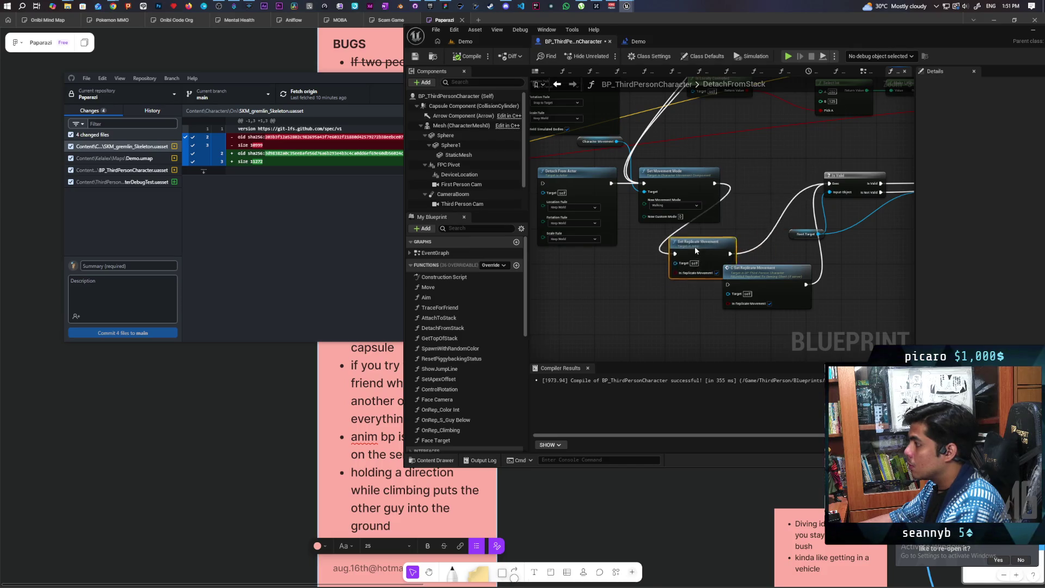
drag(717, 183, 831, 188)
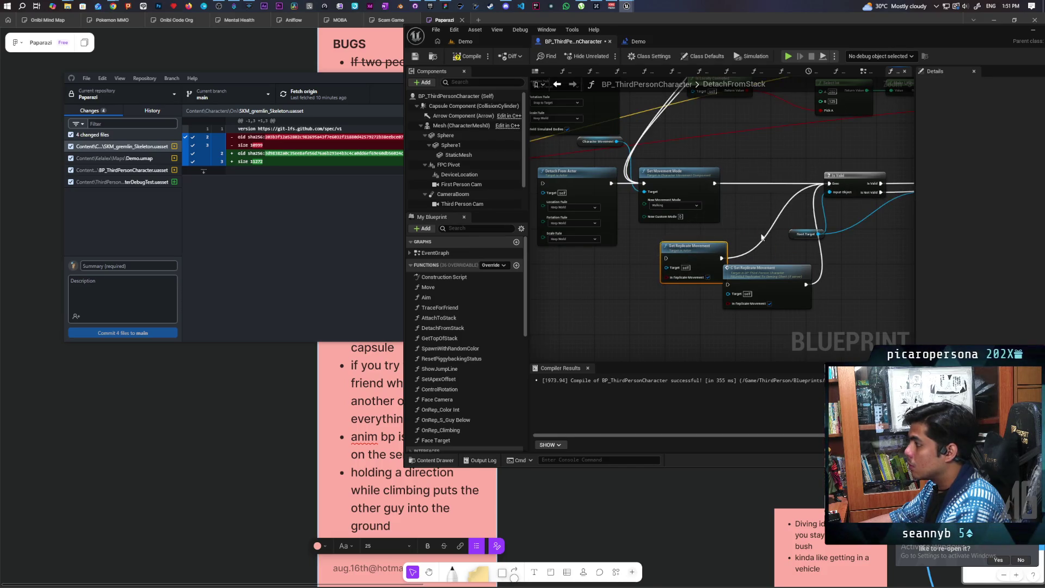
drag(758, 232, 883, 213)
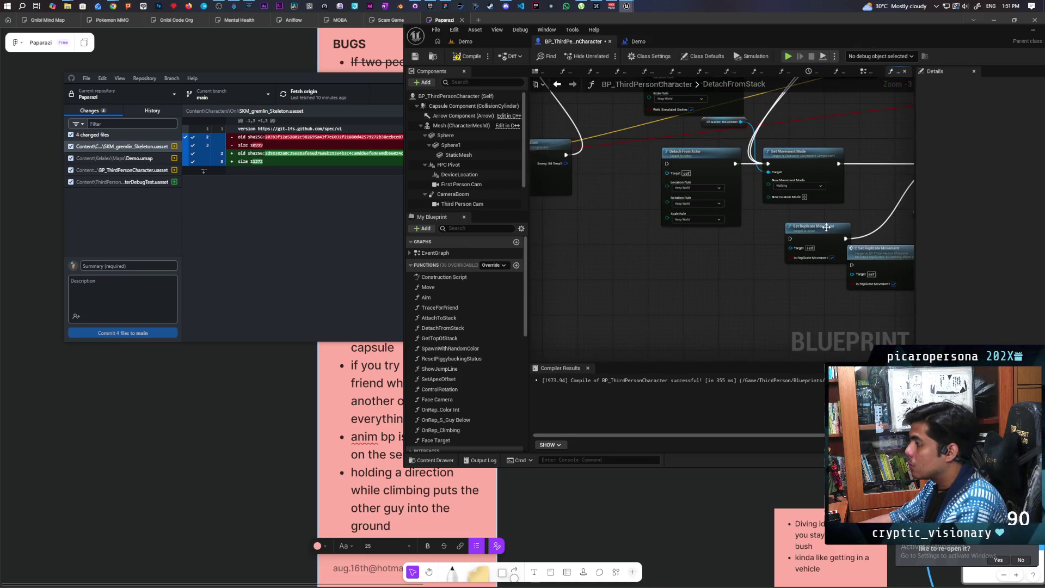
Insert Set Replicate Movement between DetachFromStack's entry and Set World Location, then compile and save
drag(812, 234, 910, 271)
drag(783, 290, 832, 294)
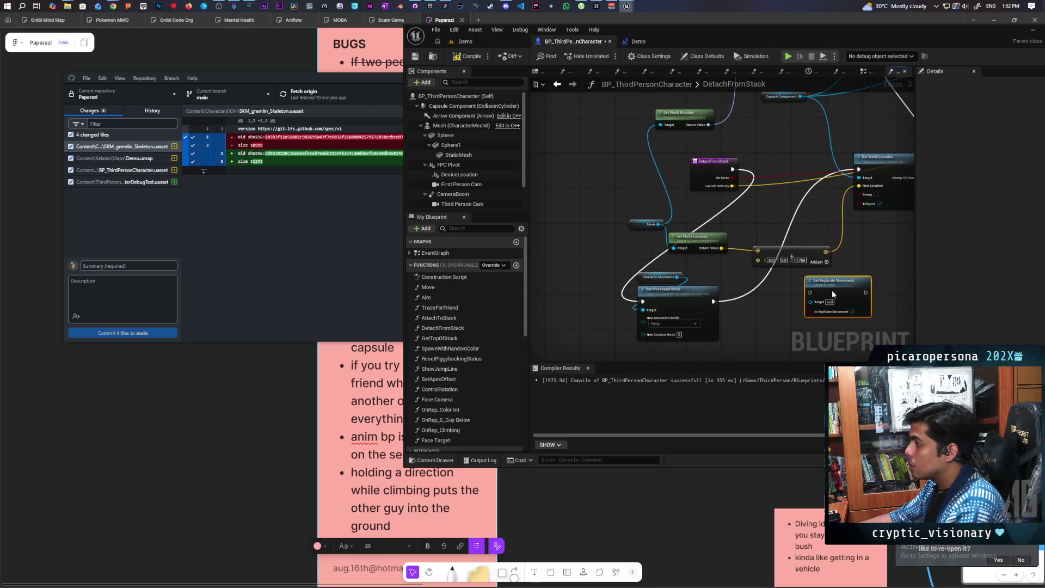
mouse_move(809, 260)
mouse_down()
mouse_move(757, 214)
mouse_move(792, 198)
mouse_move(782, 159)
mouse_move(733, 173)
mouse_move(859, 169)
mouse_up()
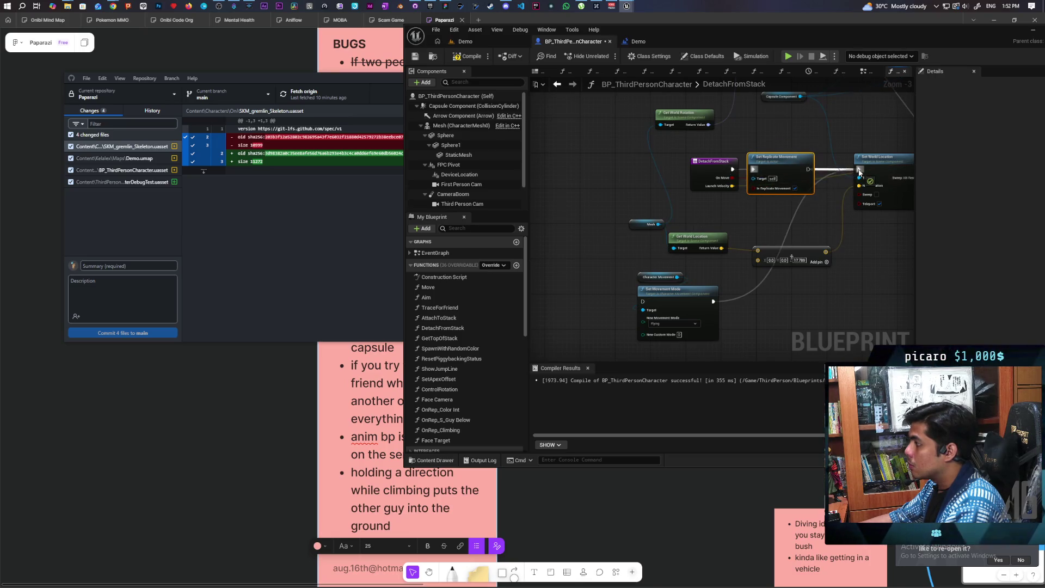
key(ctrl+s)
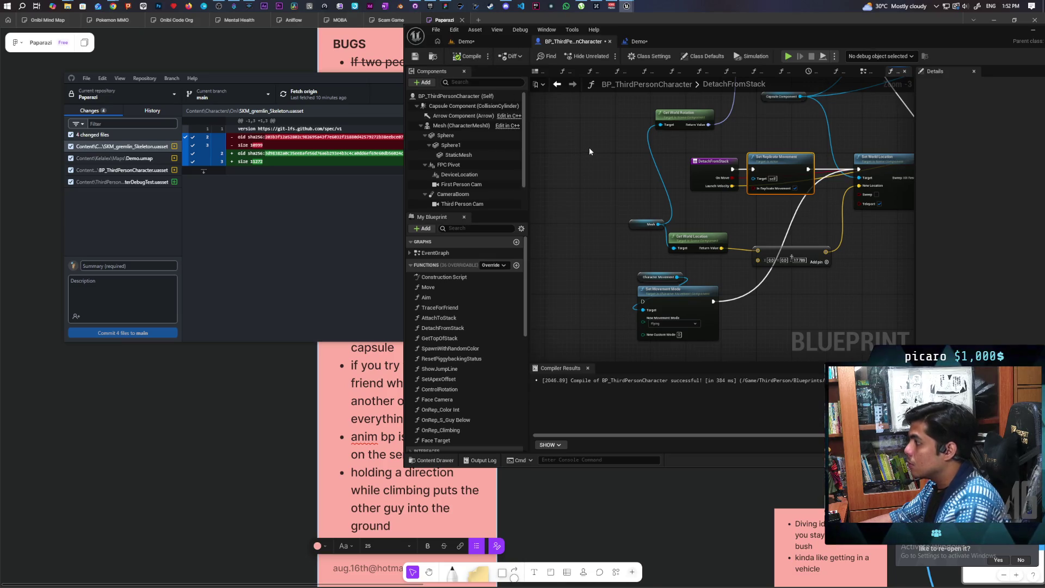
Retest stacking by walking the dark creature onto the red one, then return to BP_ThirdPersonCharacter
click(497, 42)
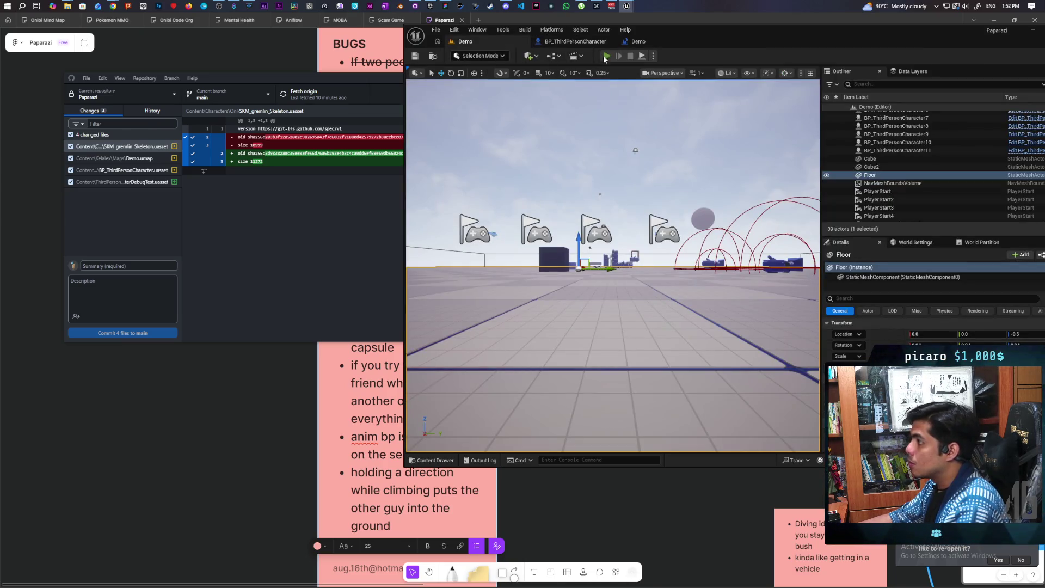
click(605, 56)
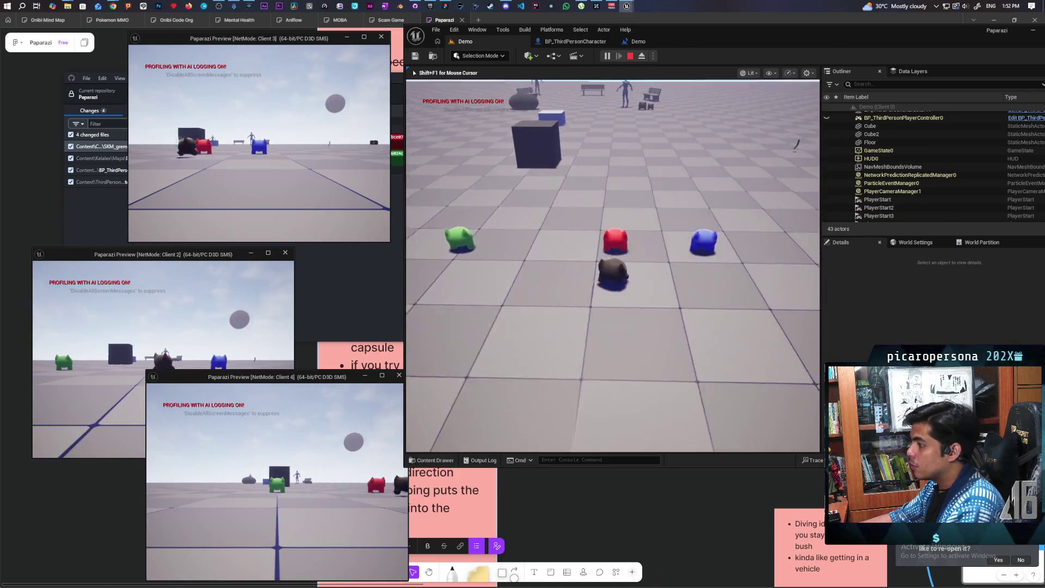
key(w)
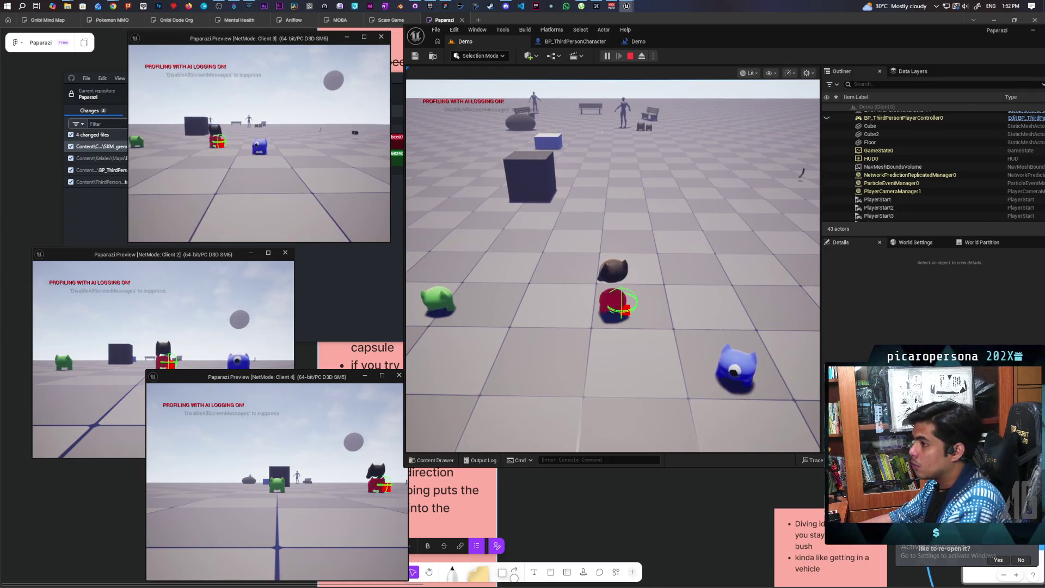
key(alt+Tab)
key(alt+Tab)
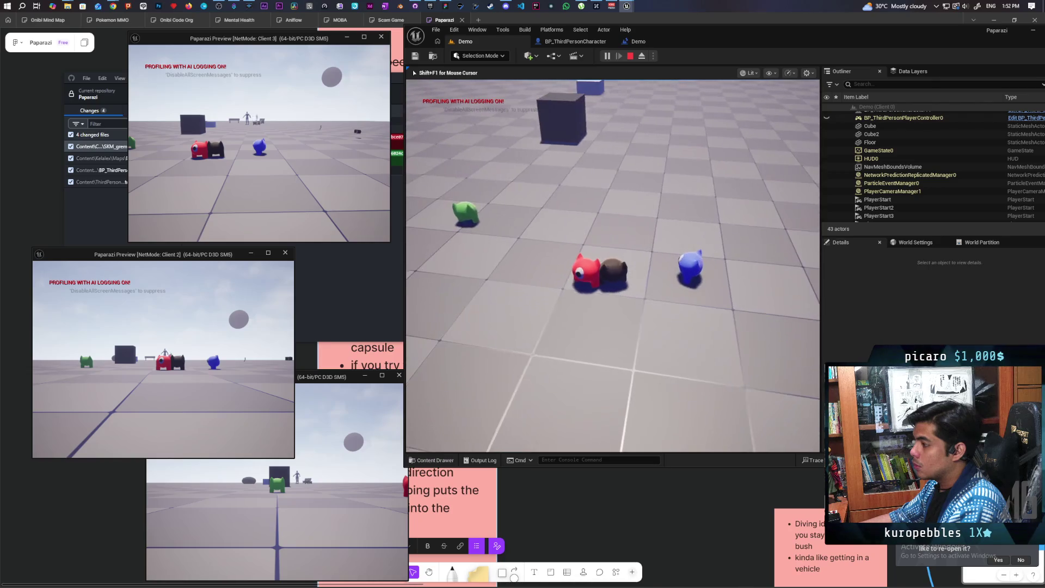
key(Escape)
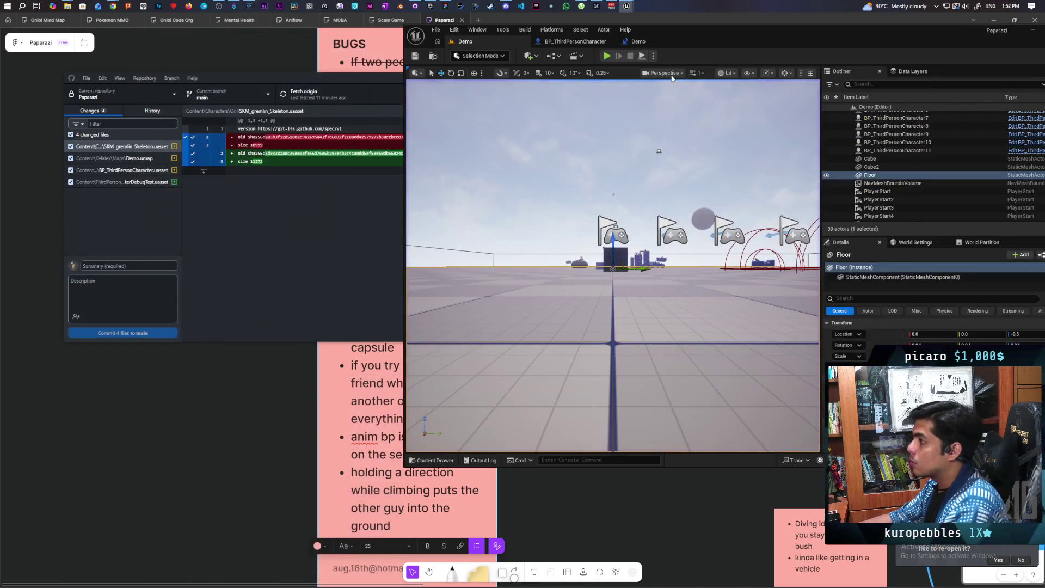
click(573, 42)
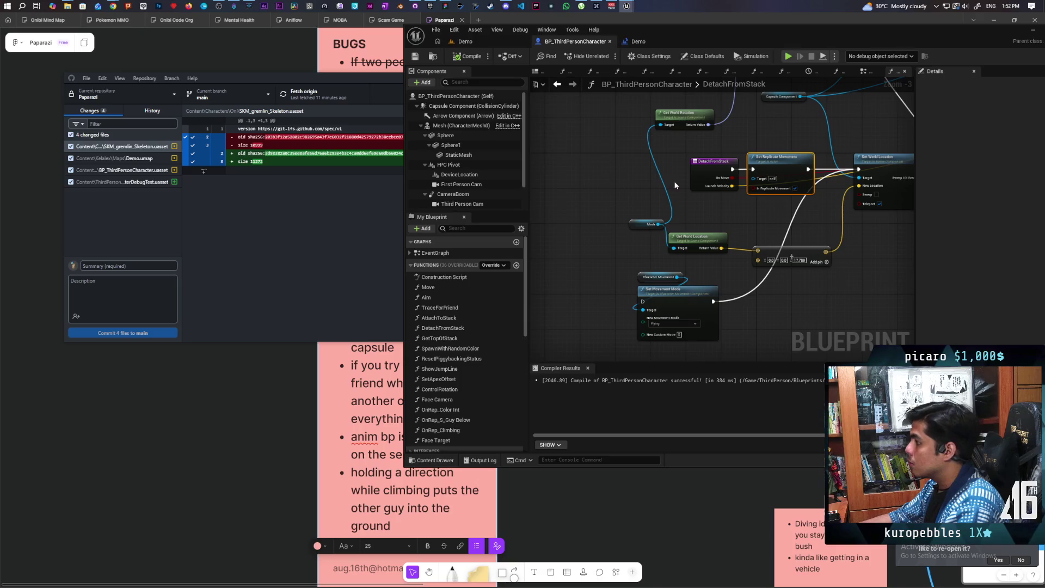
Bring the Combine Rotators node into view and check its Z value of -90.0
scroll(673, 181, down, 3)
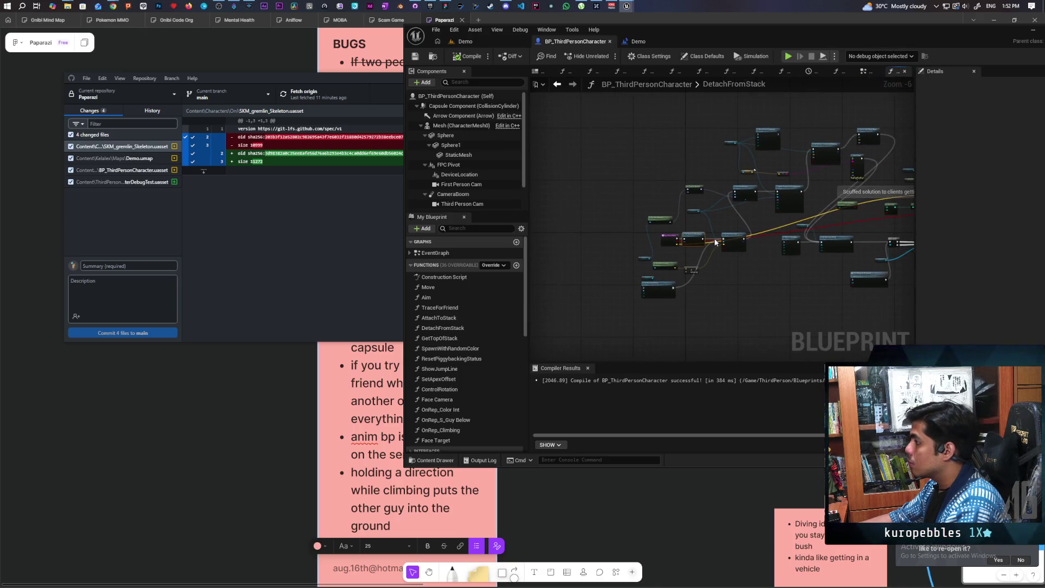
scroll(715, 243, up, 3)
mouse_move(730, 152)
mouse_down()
mouse_move(786, 136)
mouse_move(762, 189)
mouse_move(760, 168)
mouse_move(699, 209)
mouse_up()
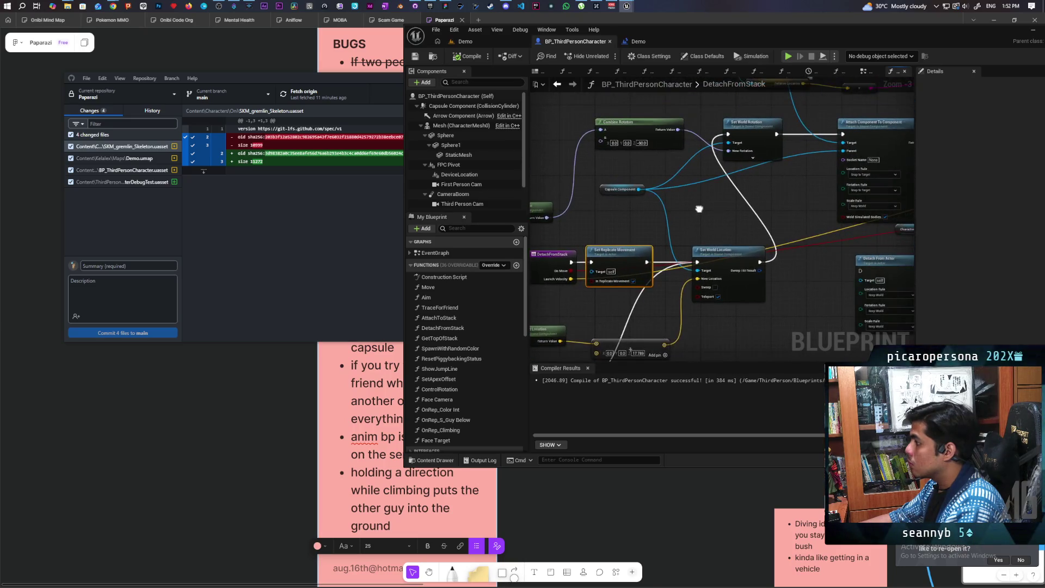
scroll(687, 209, up, 2)
click(636, 165)
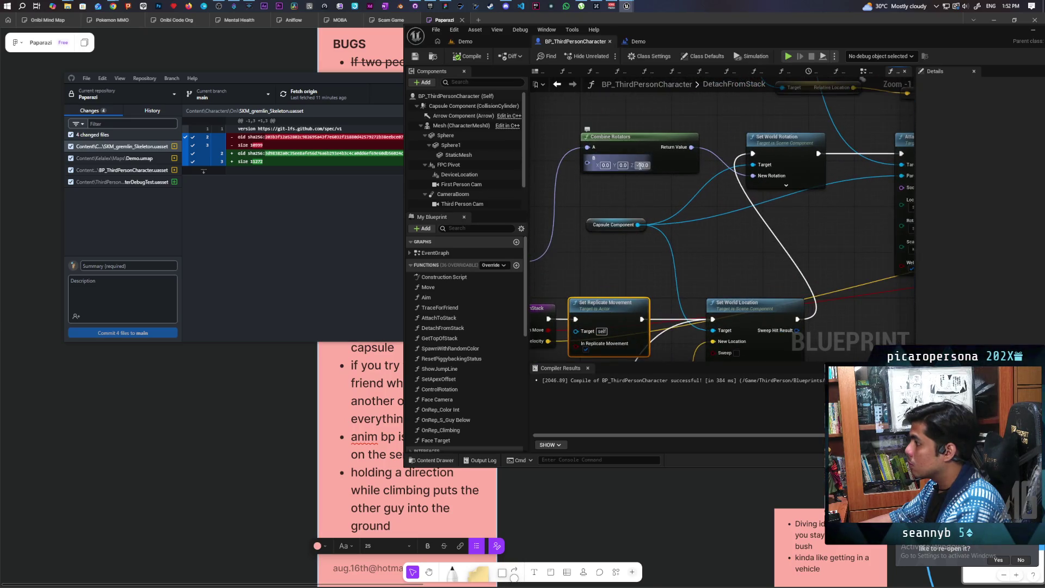
Leave the Combine Rotators value as is, recompile BP_ThirdPersonCharacter, and return to the Demo level
click(685, 209)
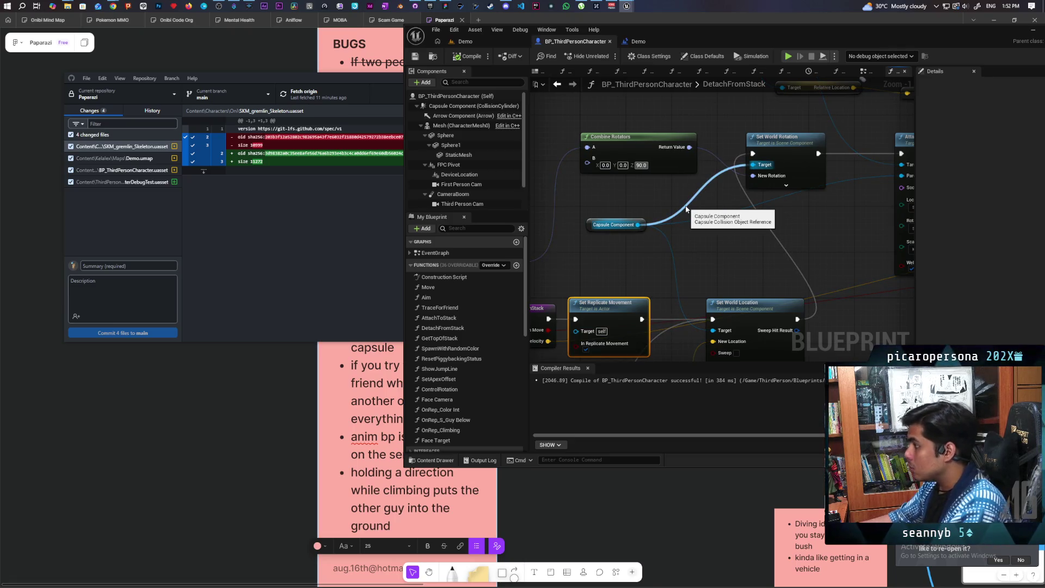
click(734, 249)
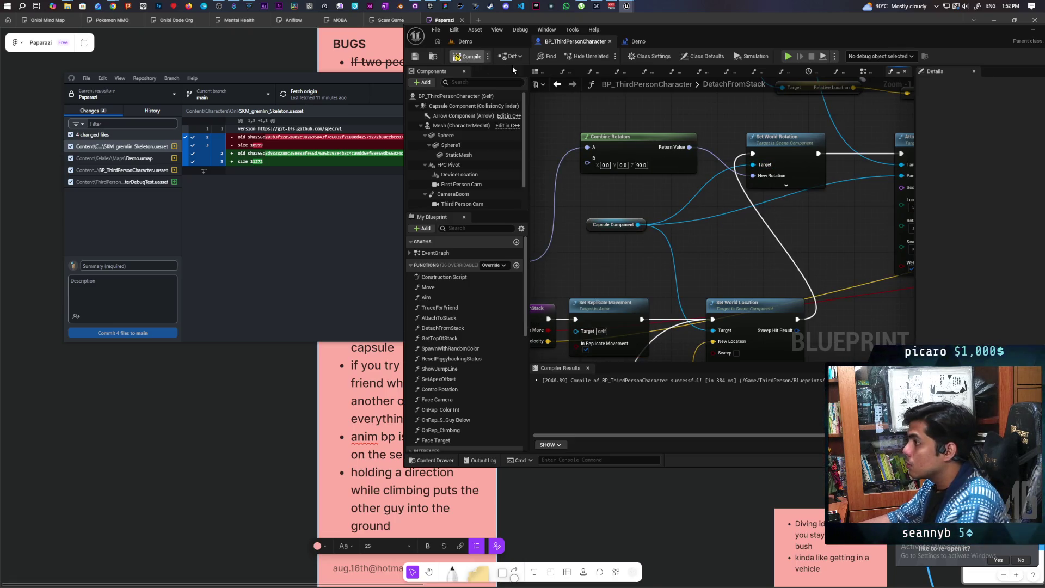
click(488, 42)
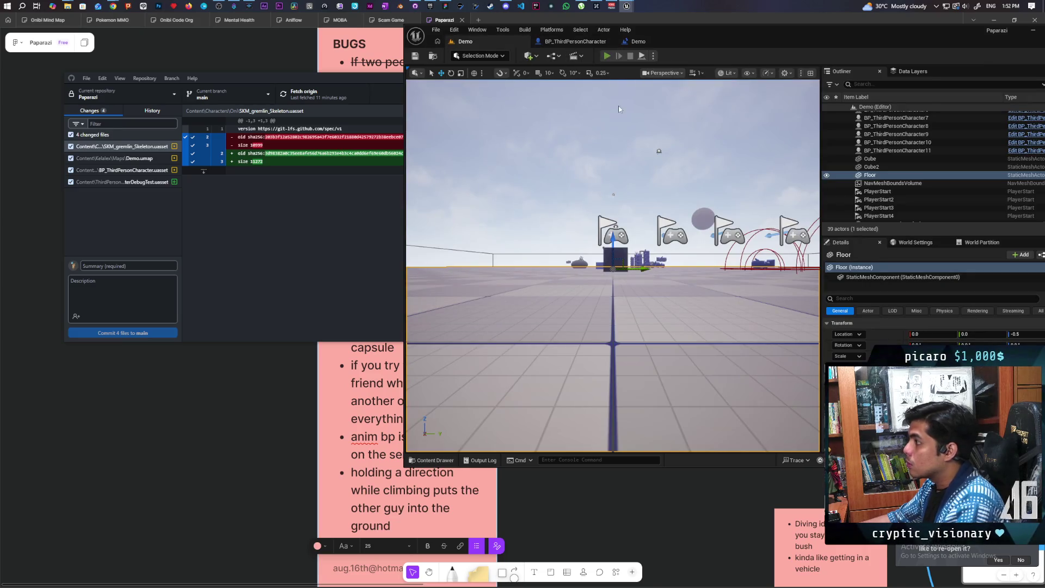
key(alt+p)
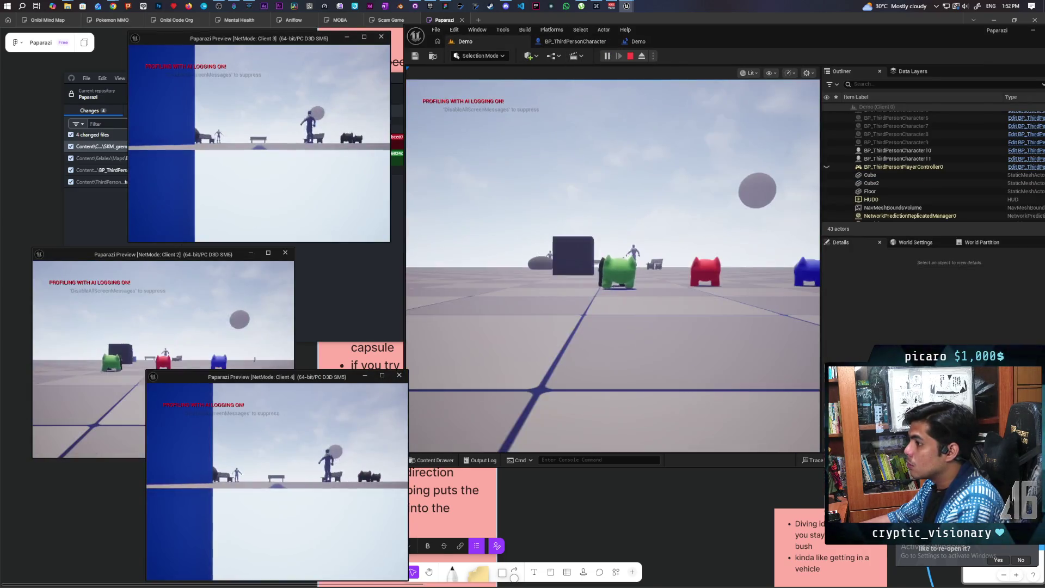
key(w)
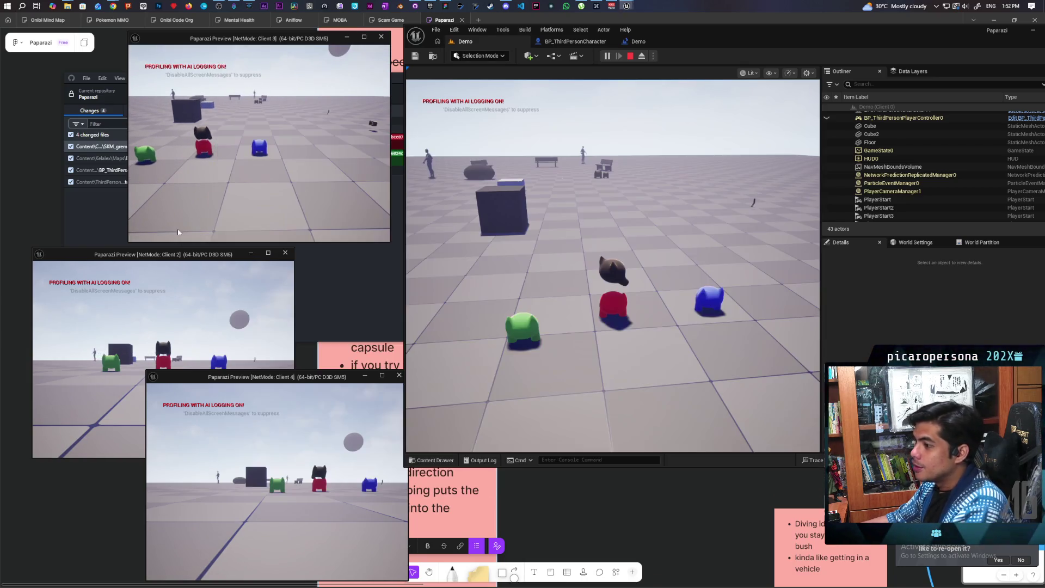
key(alt+Tab)
click(612, 266)
key(a)
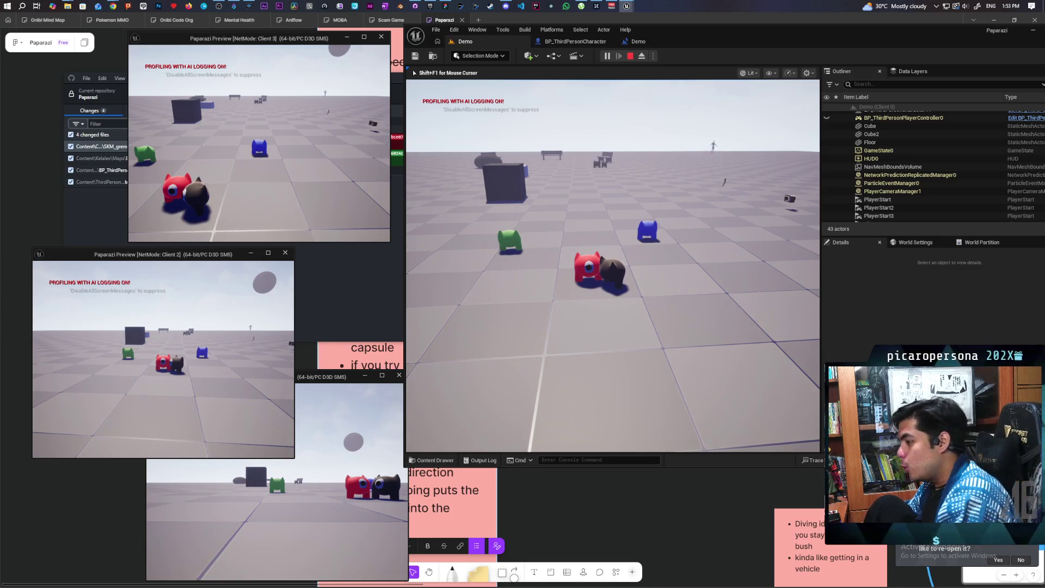
key(Escape)
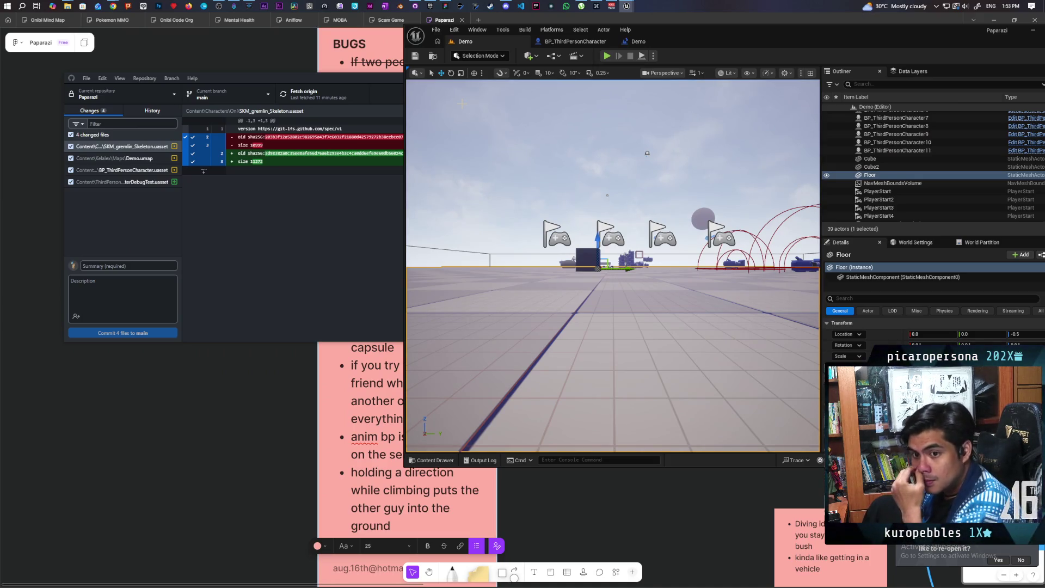
Return to the BP_ThirdPersonCharacter graph and look over the rotation and attach nodes
click(576, 42)
scroll(601, 191, up, 4)
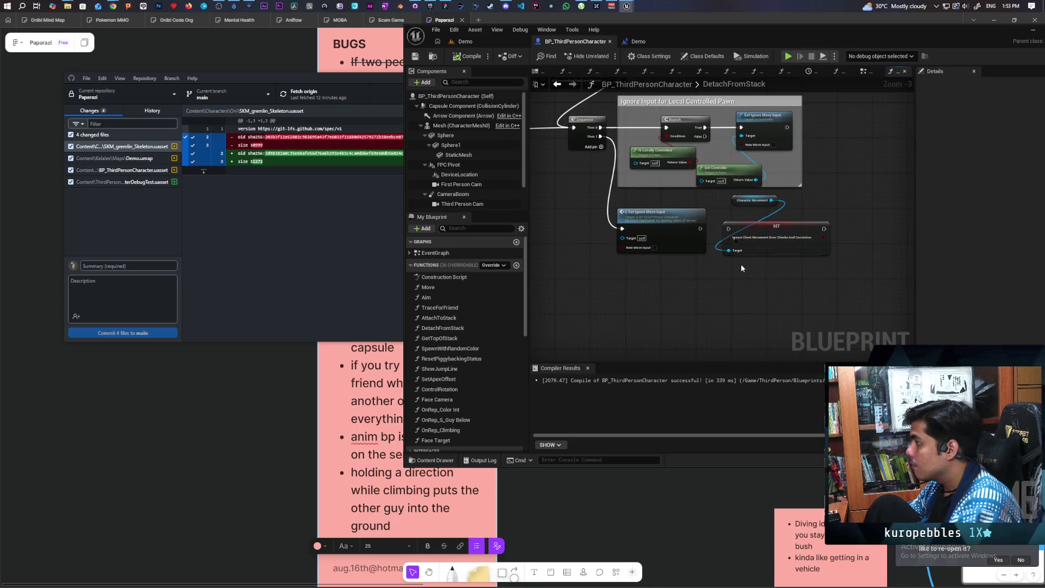
scroll(730, 260, up, 1)
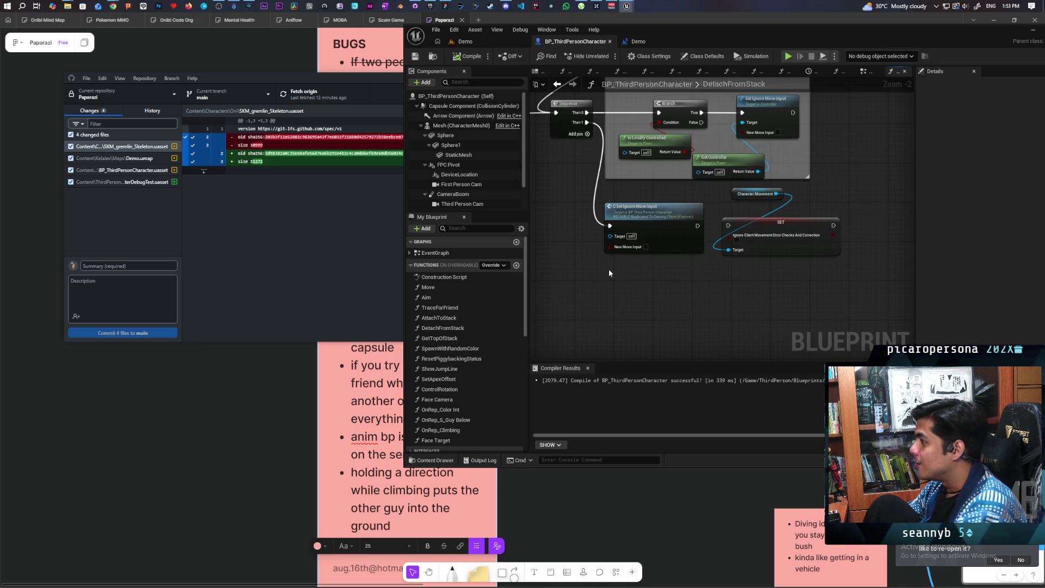
scroll(609, 269, down, 2)
scroll(725, 271, down, 1)
scroll(724, 271, up, 3)
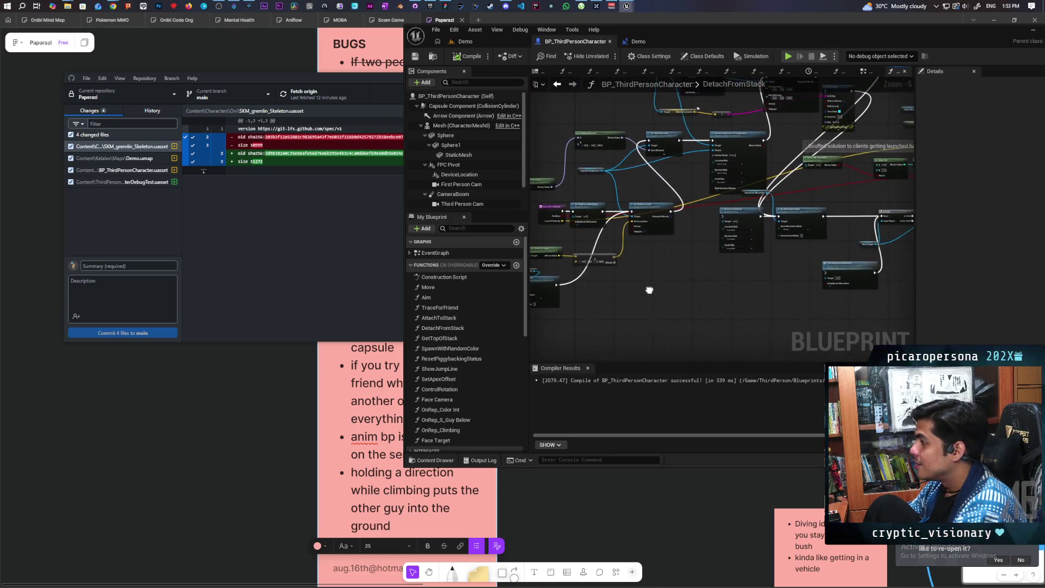
scroll(651, 286, up, 2)
scroll(789, 282, down, 2)
scroll(742, 273, up, 2)
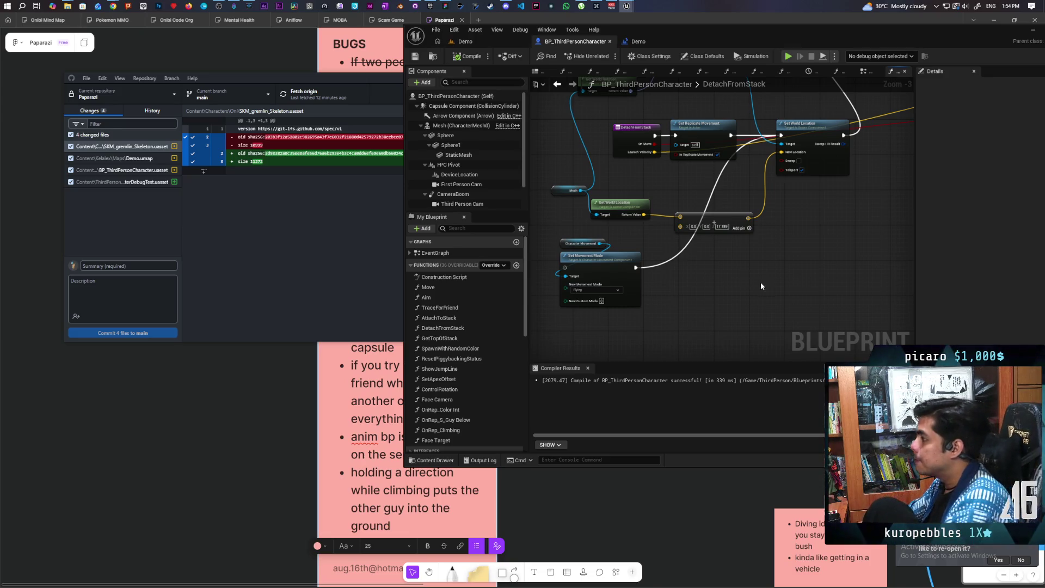
scroll(773, 256, down, 2)
drag(797, 232, 752, 296)
scroll(752, 233, up, 5)
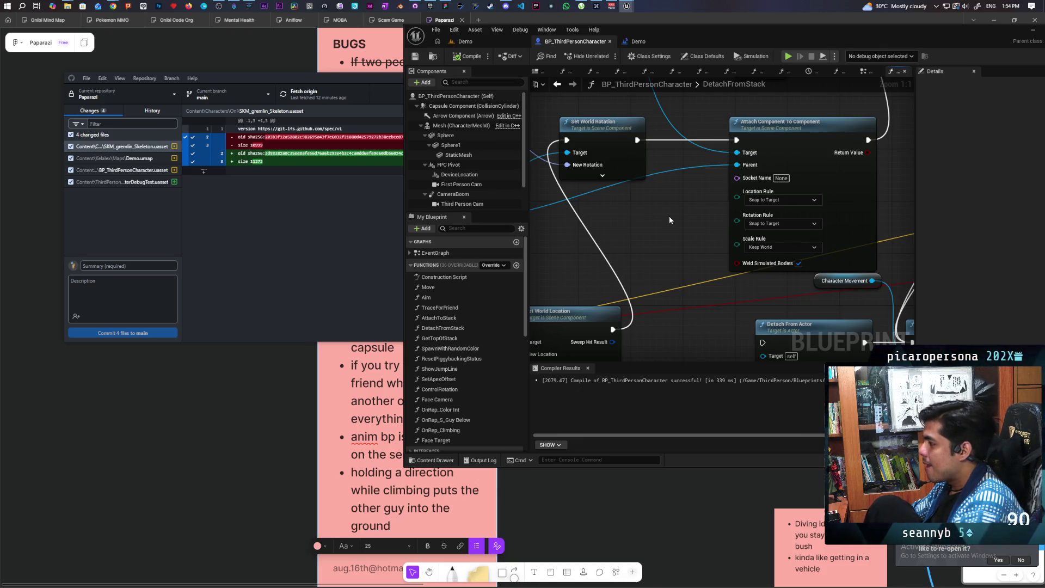
scroll(668, 215, down, 5)
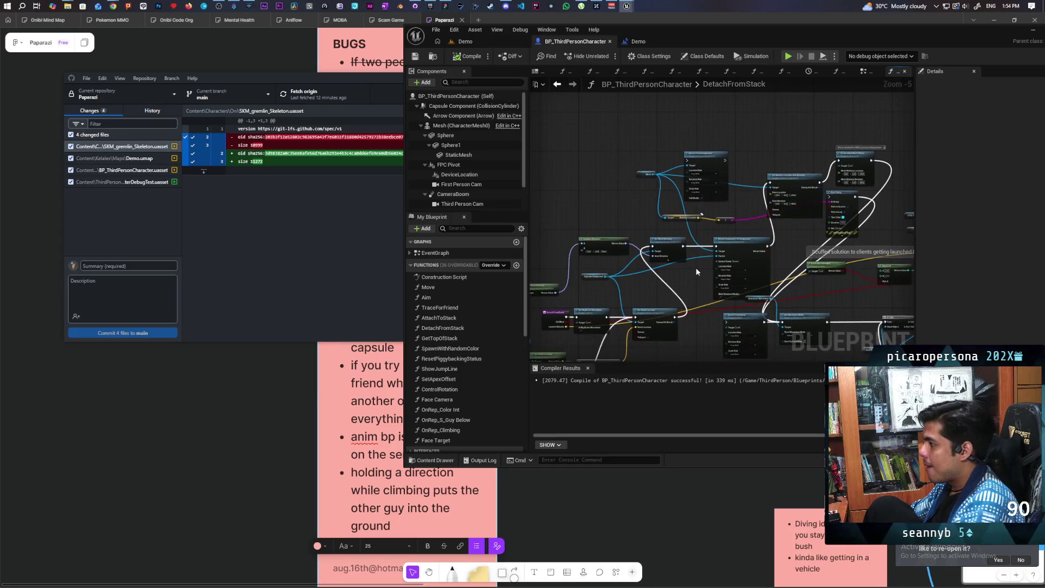
scroll(695, 266, up, 2)
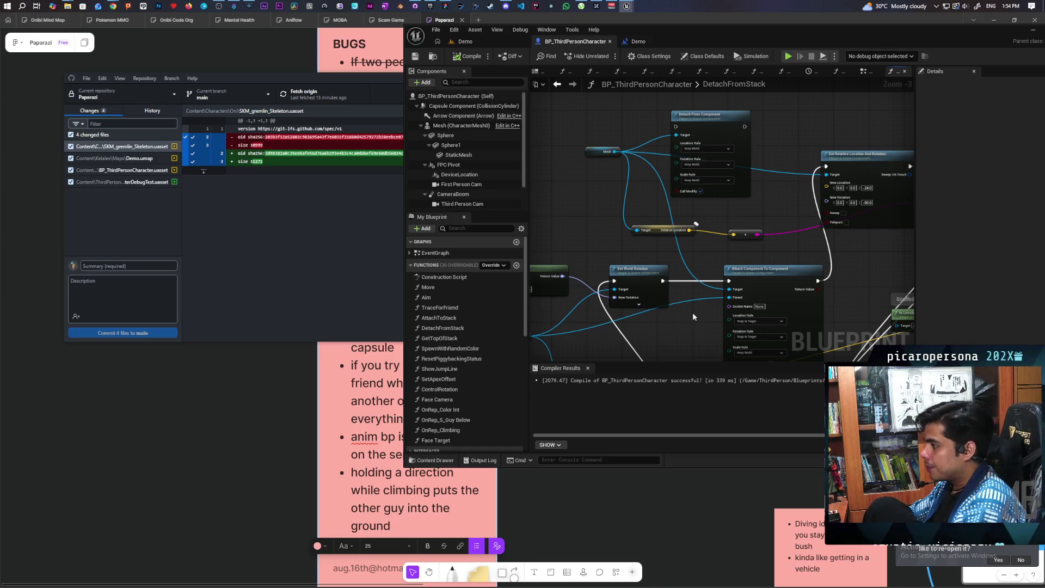
Get back to the DetachFromStack graph and maximize the editor window
click(686, 36)
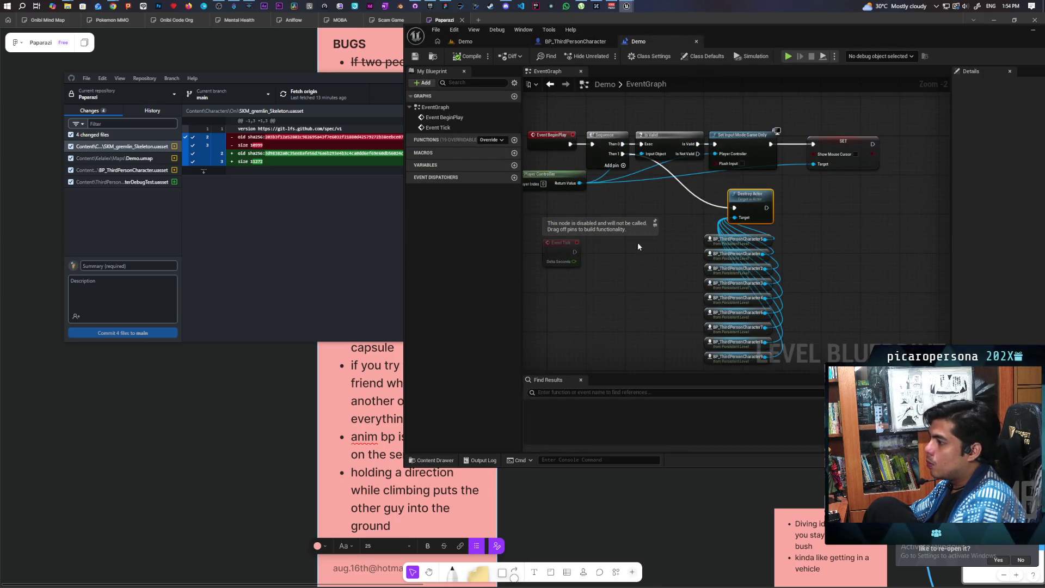
click(489, 42)
click(577, 41)
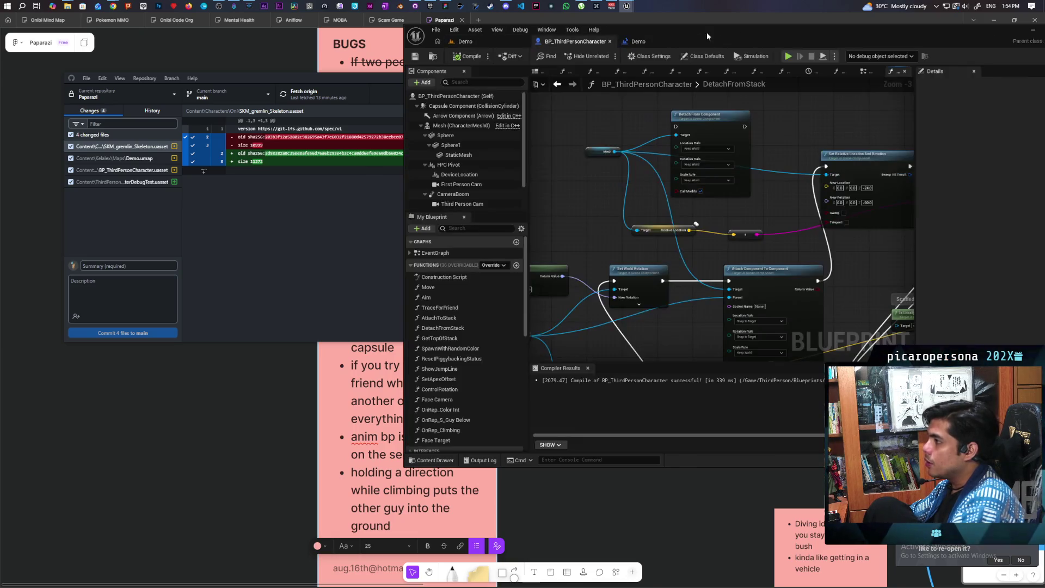
double_click(743, 37)
scroll(500, 266, down, 5)
scroll(606, 269, up, 4)
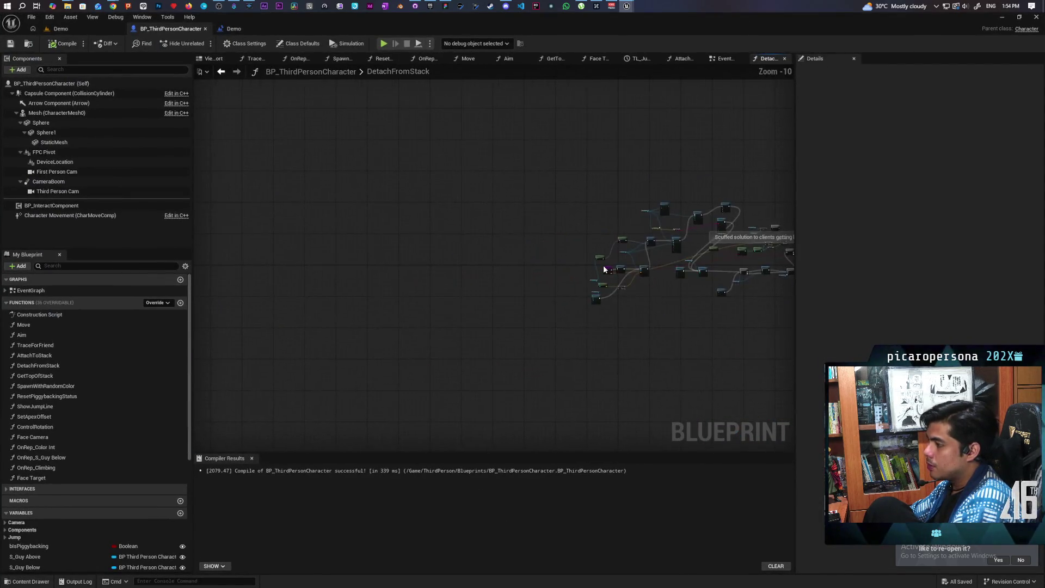
scroll(606, 269, up, 4)
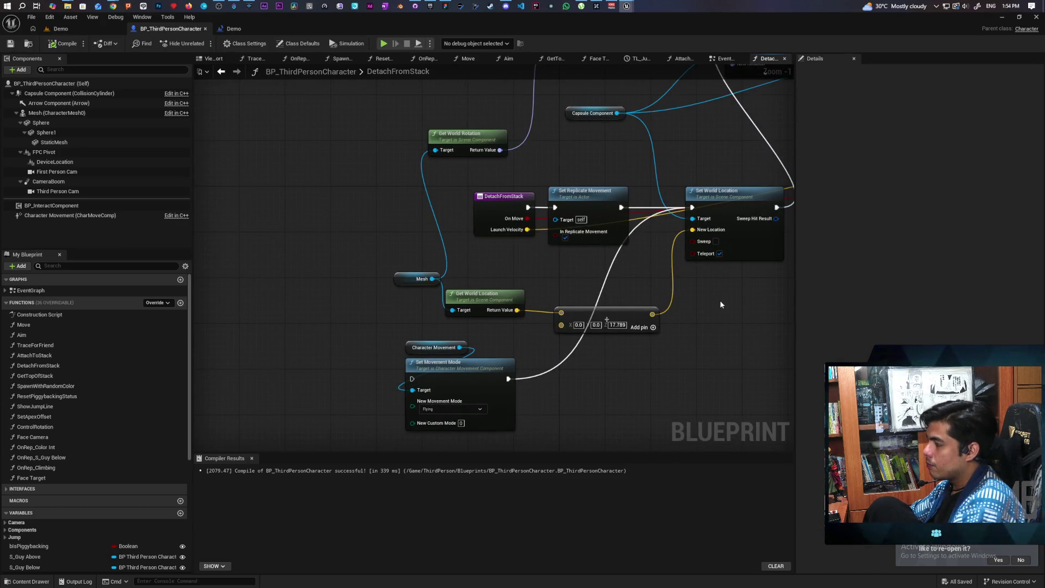
Shift the DetachFromStack entry node left and place Set Replicate Movement right beside it
drag(547, 275, 375, 274)
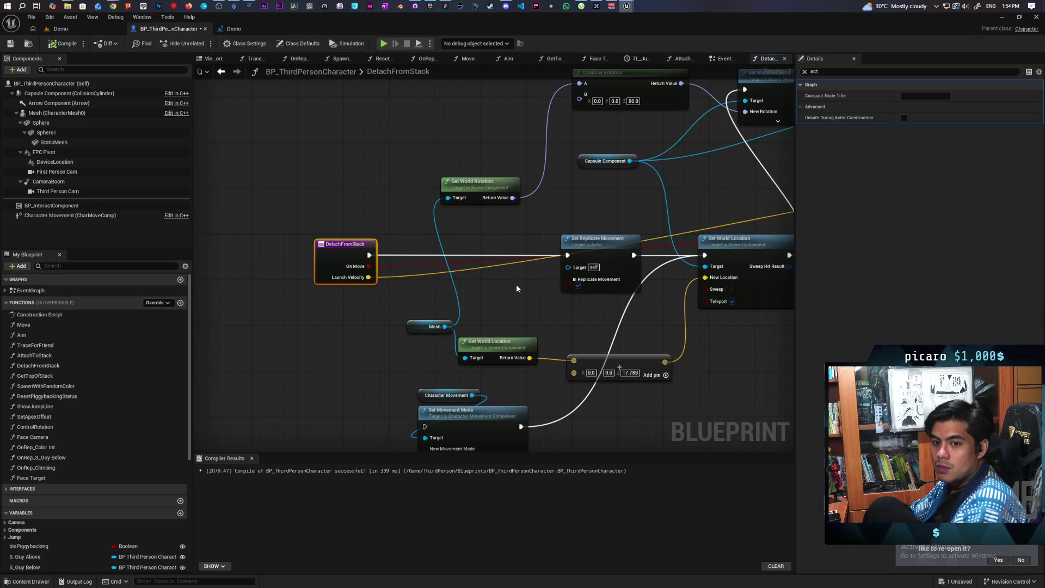
drag(589, 193, 465, 194)
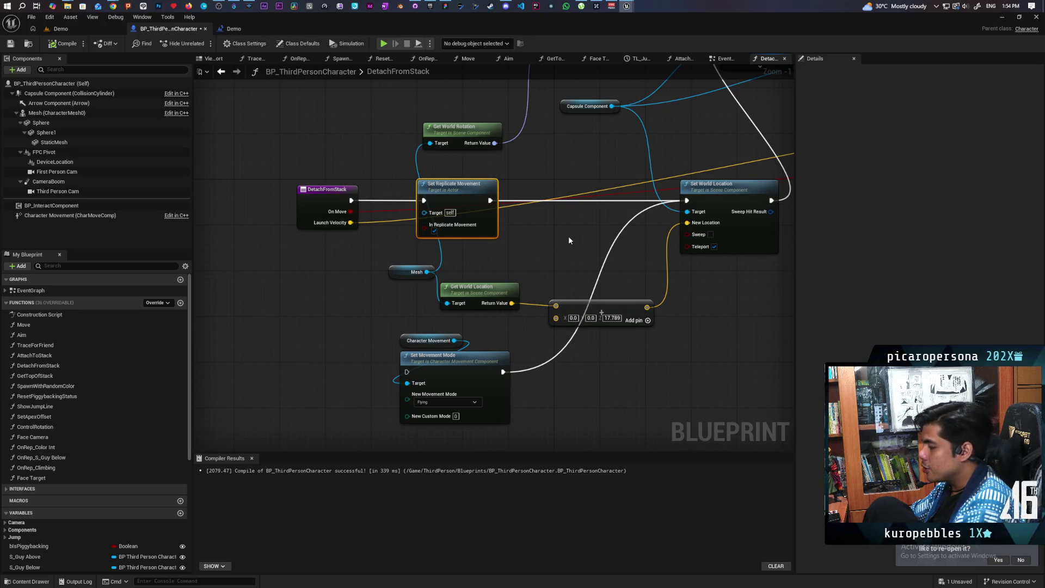
scroll(569, 236, down, 1)
mouse_move(568, 236)
mouse_down()
mouse_move(497, 292)
mouse_move(450, 362)
mouse_move(459, 315)
mouse_up()
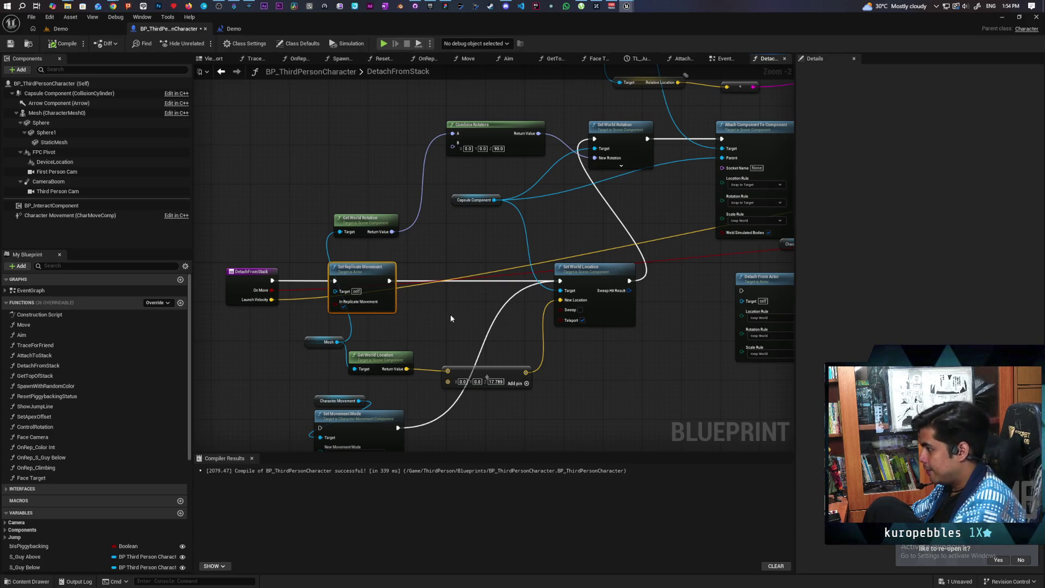
scroll(449, 315, up, 2)
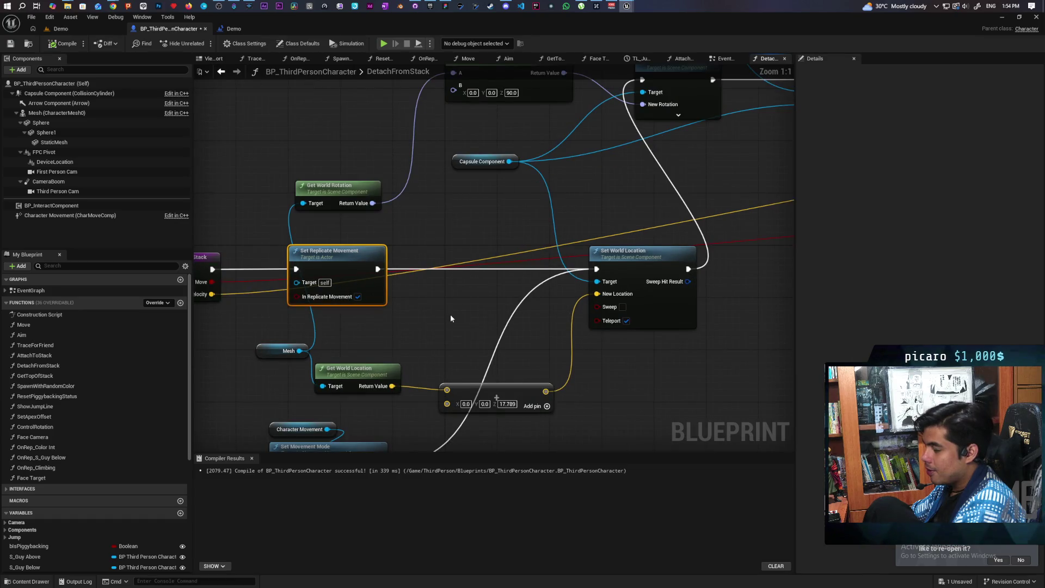
Move the 17.789 vector node up-left and Character Movement with Set Movement Mode right
mouse_move(449, 314)
mouse_down()
mouse_move(508, 298)
mouse_move(546, 238)
mouse_move(539, 274)
mouse_up()
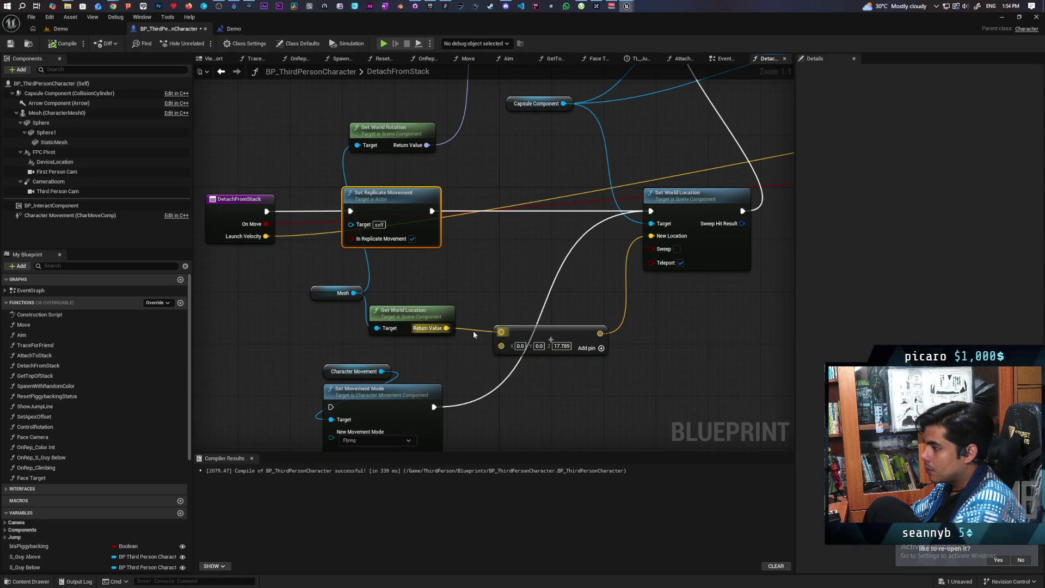
mouse_move(537, 337)
mouse_down()
mouse_move(449, 279)
mouse_move(432, 279)
mouse_move(521, 325)
mouse_move(510, 331)
mouse_up()
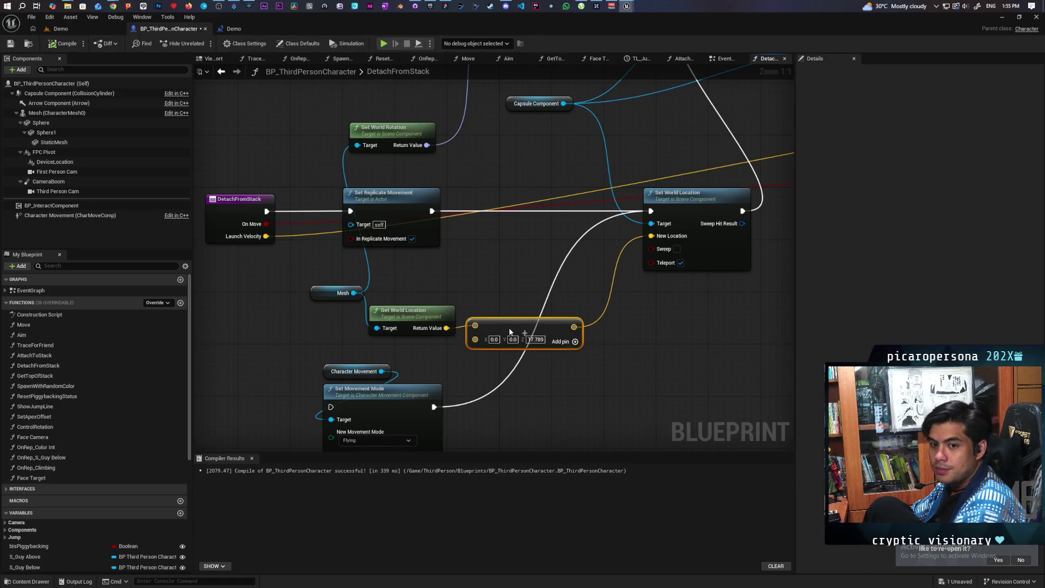
mouse_move(405, 364)
mouse_down()
mouse_move(376, 392)
mouse_move(669, 382)
mouse_up()
drag(669, 338, 654, 390)
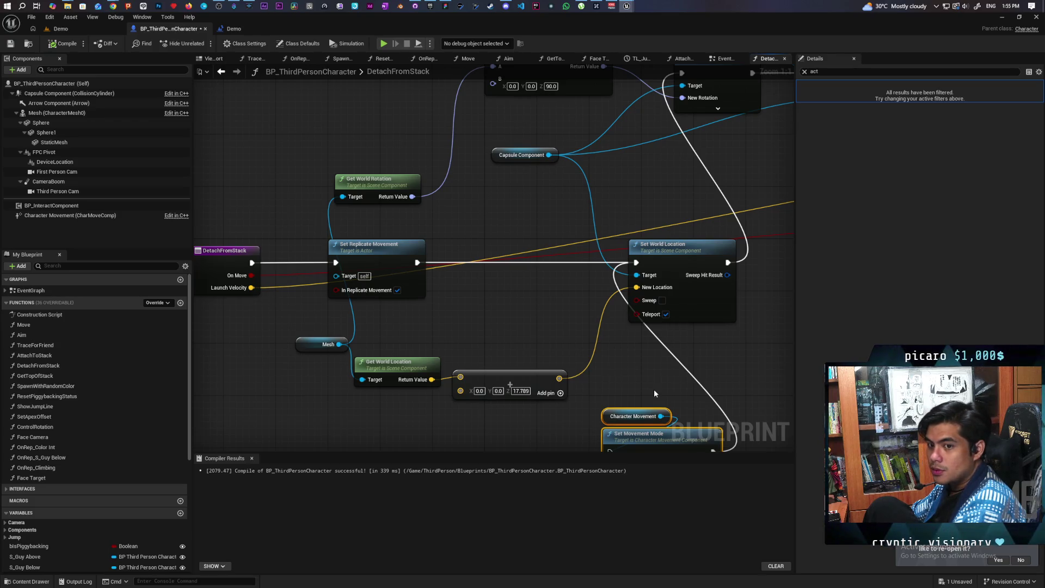
Move the Mesh getter node down-left with the whole DetachFromStack chain in view
scroll(471, 301, down, 1)
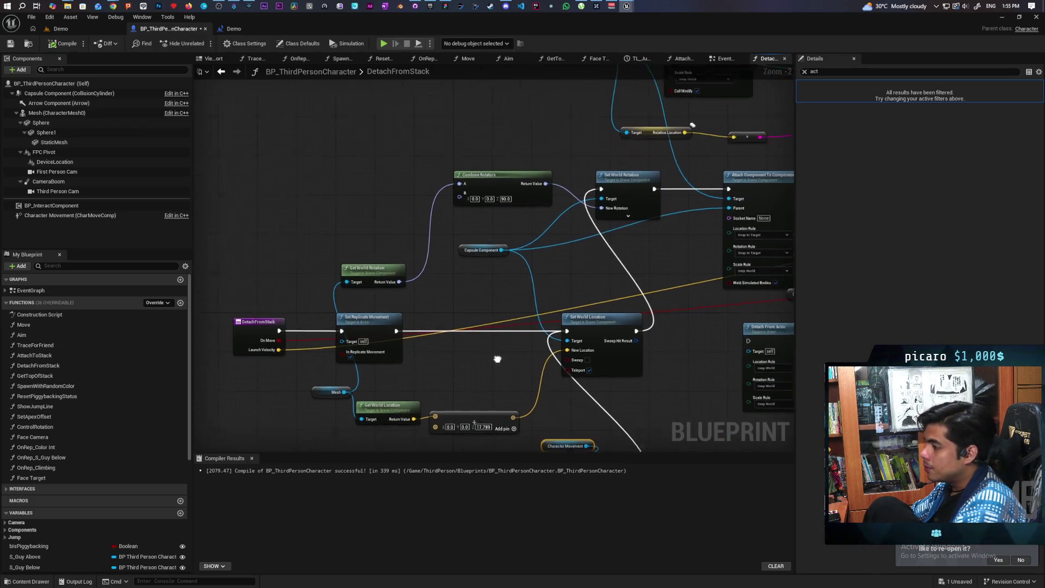
scroll(489, 301, down, 1)
scroll(483, 296, down, 1)
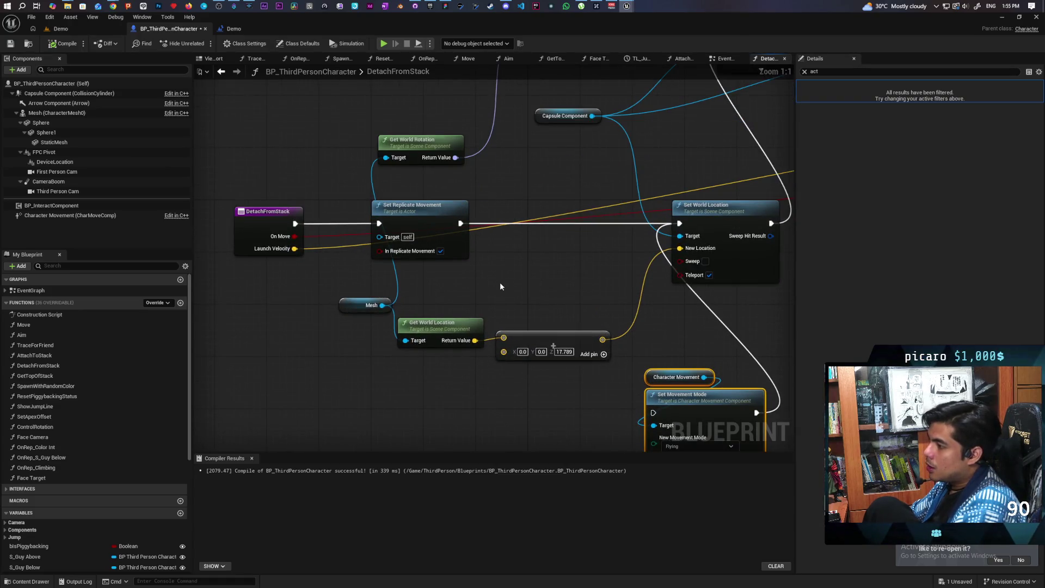
mouse_move(504, 292)
mouse_down()
mouse_move(466, 377)
mouse_move(513, 358)
mouse_up()
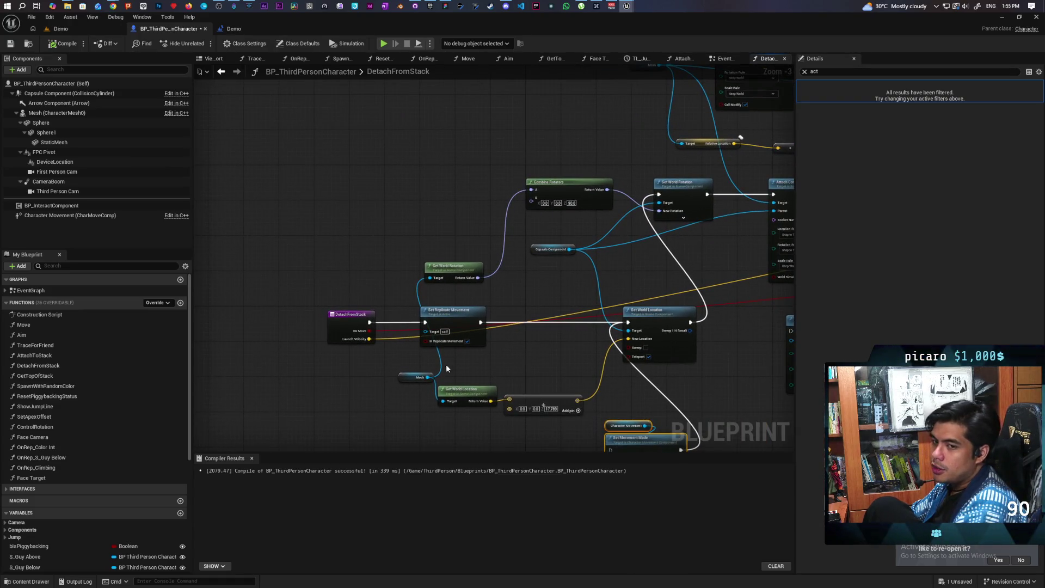
mouse_move(406, 376)
mouse_down()
mouse_move(353, 380)
mouse_move(341, 401)
mouse_up()
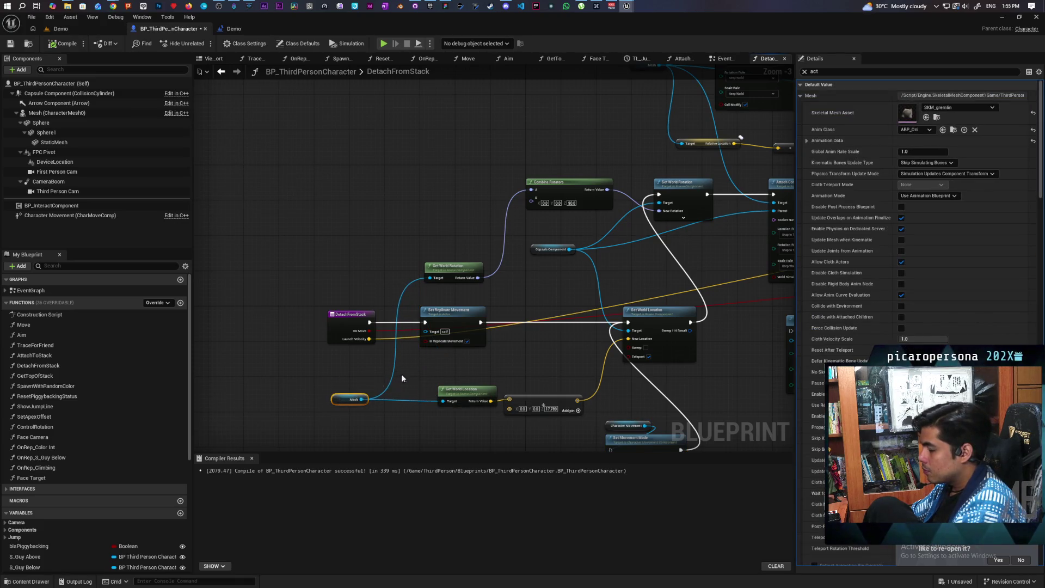
scroll(428, 369, up, 2)
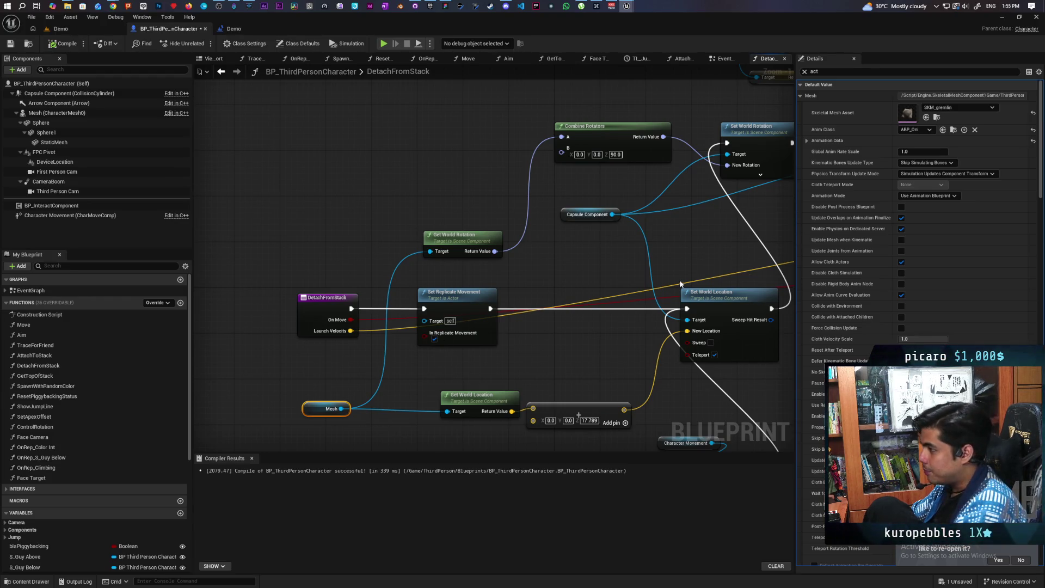
drag(302, 390, 580, 425)
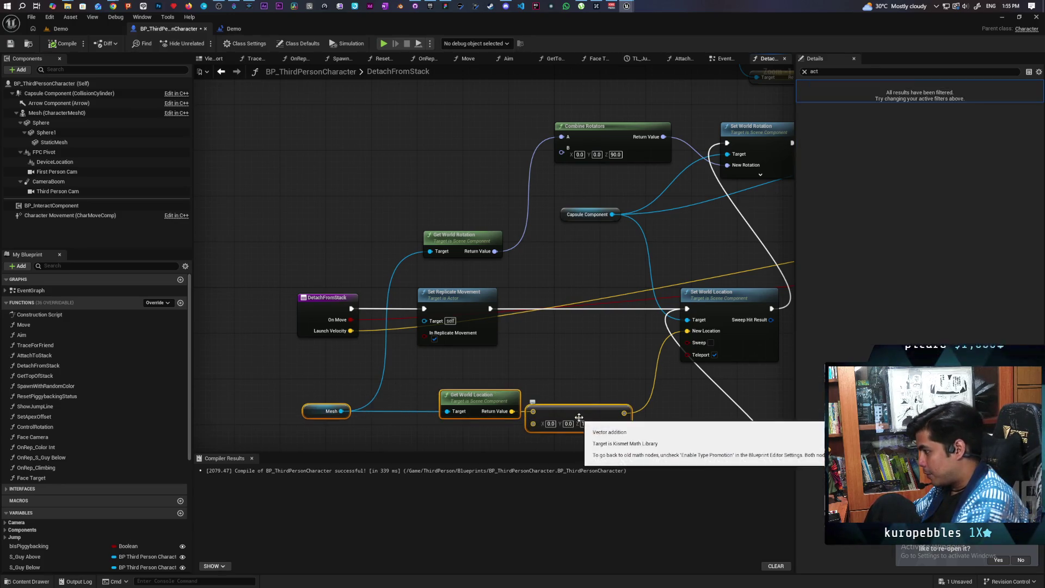
click(536, 395)
drag(467, 406, 461, 401)
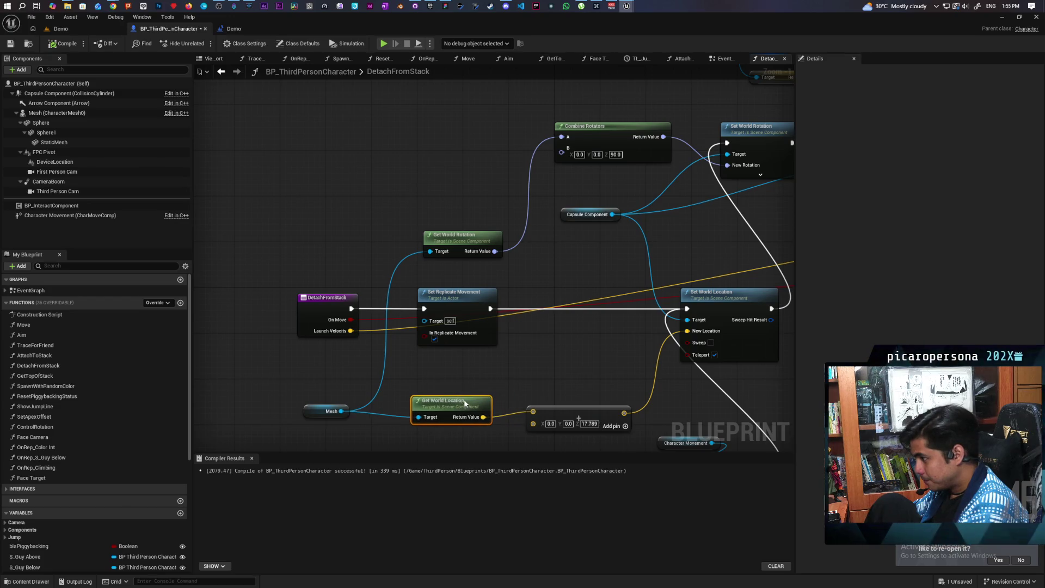
mouse_move(301, 380)
mouse_down()
mouse_move(335, 397)
mouse_move(546, 432)
mouse_up()
click(586, 364)
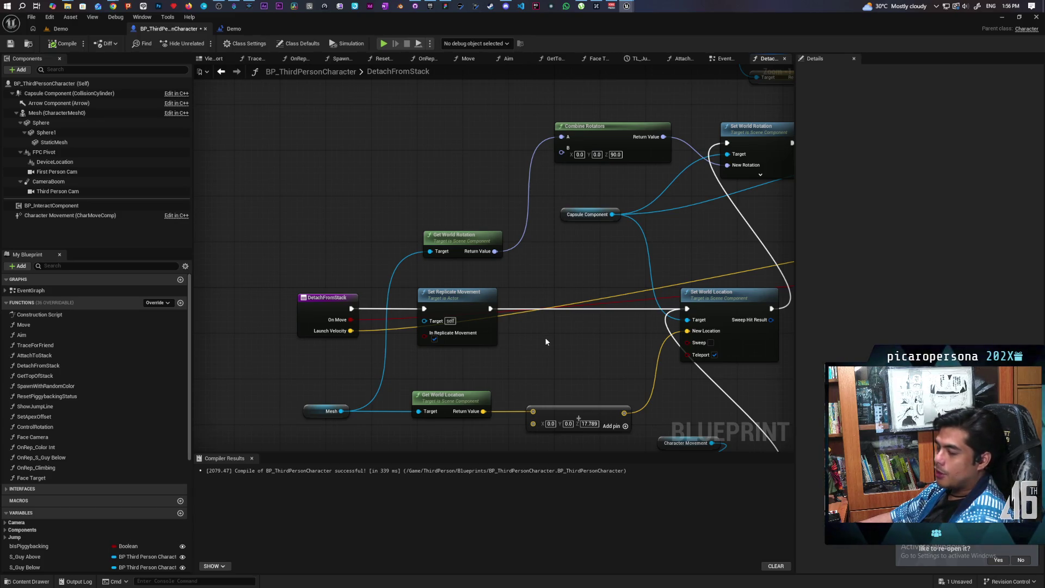
scroll(544, 338, down, 2)
mouse_move(568, 341)
mouse_down()
mouse_move(579, 299)
mouse_move(626, 312)
mouse_up()
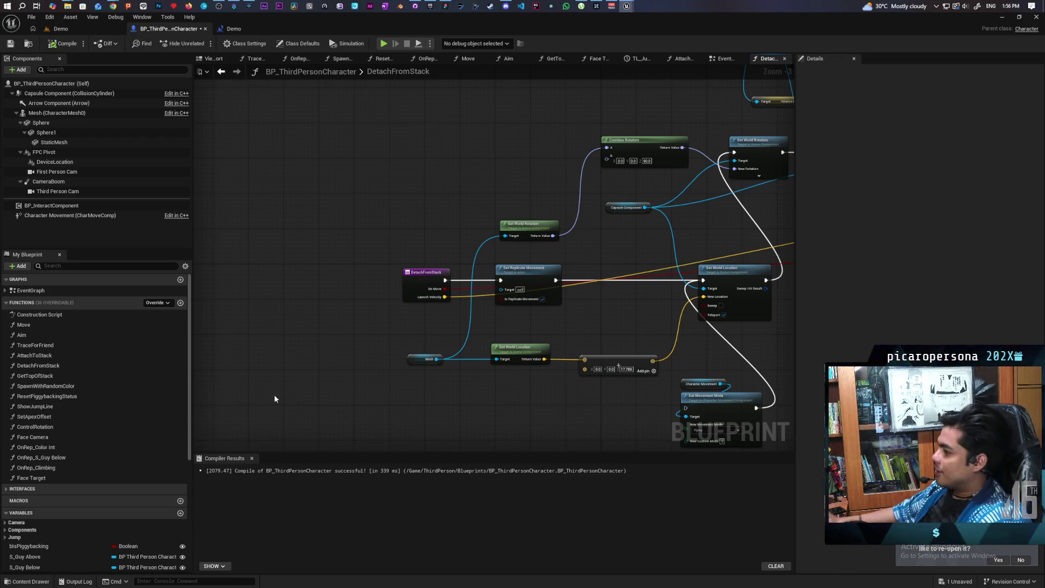
mouse_move(275, 315)
mouse_down()
mouse_move(403, 410)
mouse_move(334, 377)
mouse_up()
scroll(334, 375, up, 2)
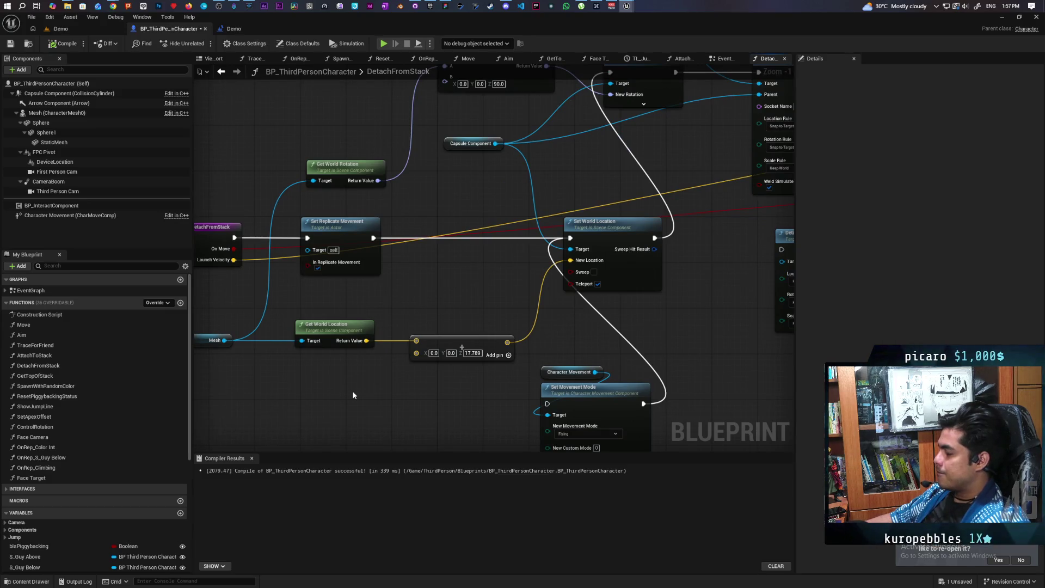
mouse_move(353, 395)
mouse_down()
mouse_move(544, 405)
mouse_move(409, 382)
mouse_up()
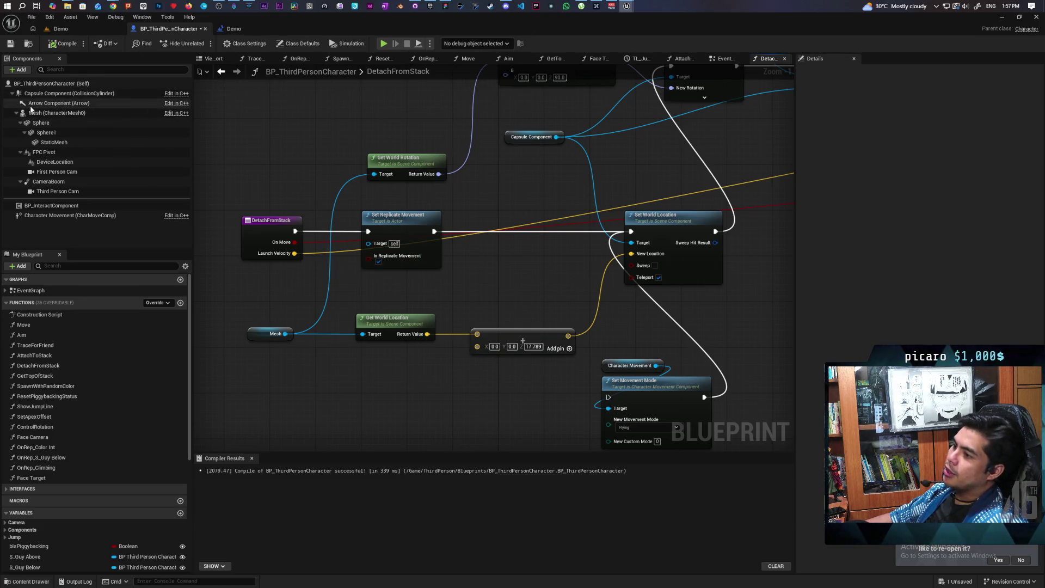
click(125, 93)
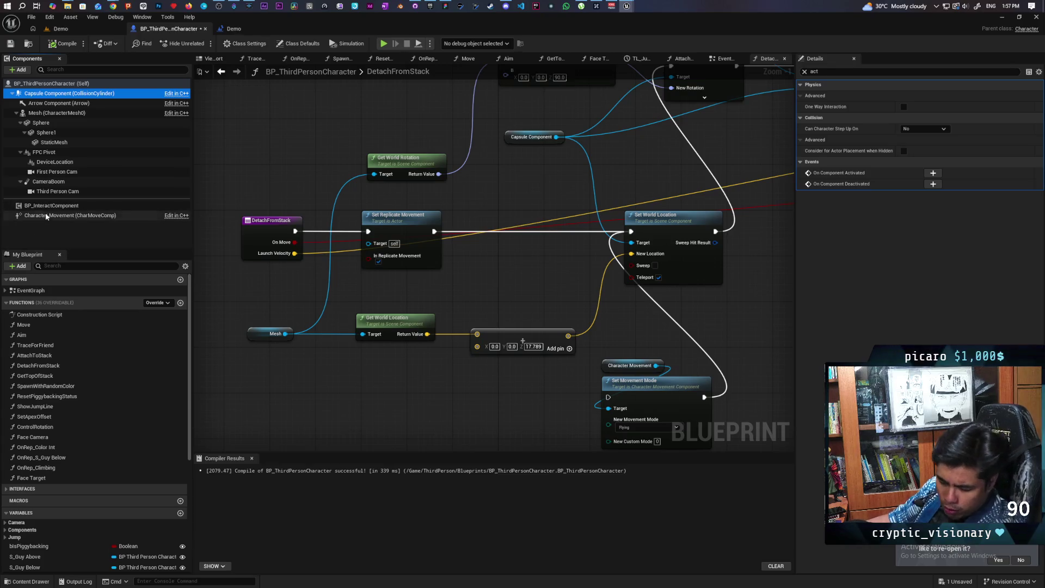
Compare the Character Movement, Arrow and Mesh properties, finishing on Capsule Component
click(90, 216)
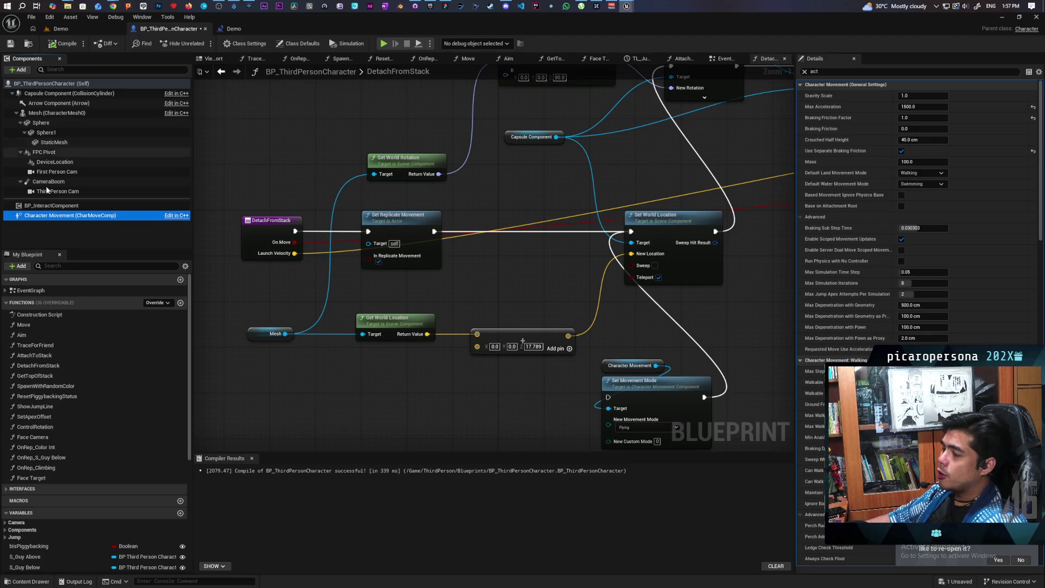
click(82, 93)
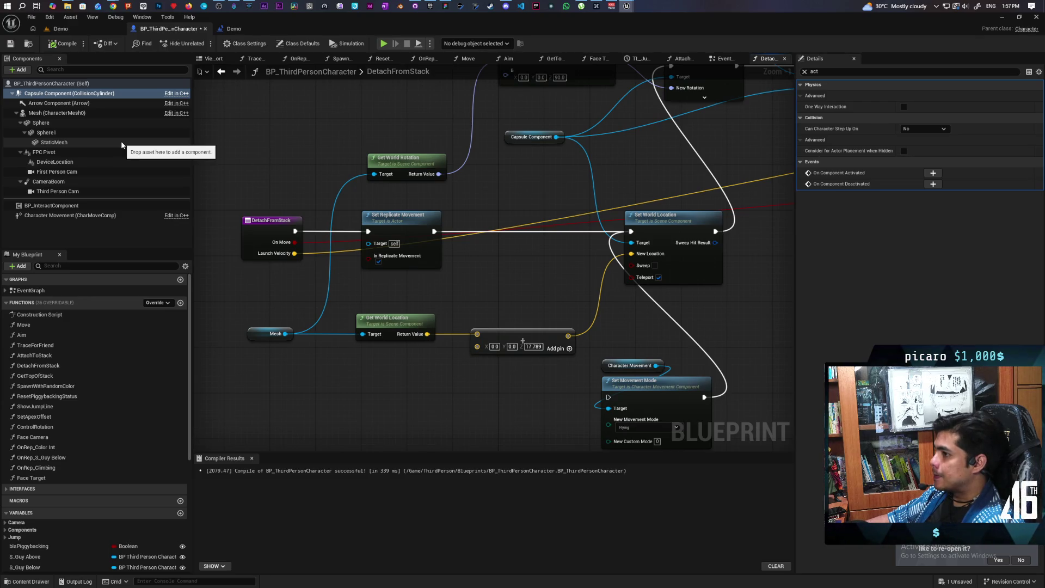
click(76, 103)
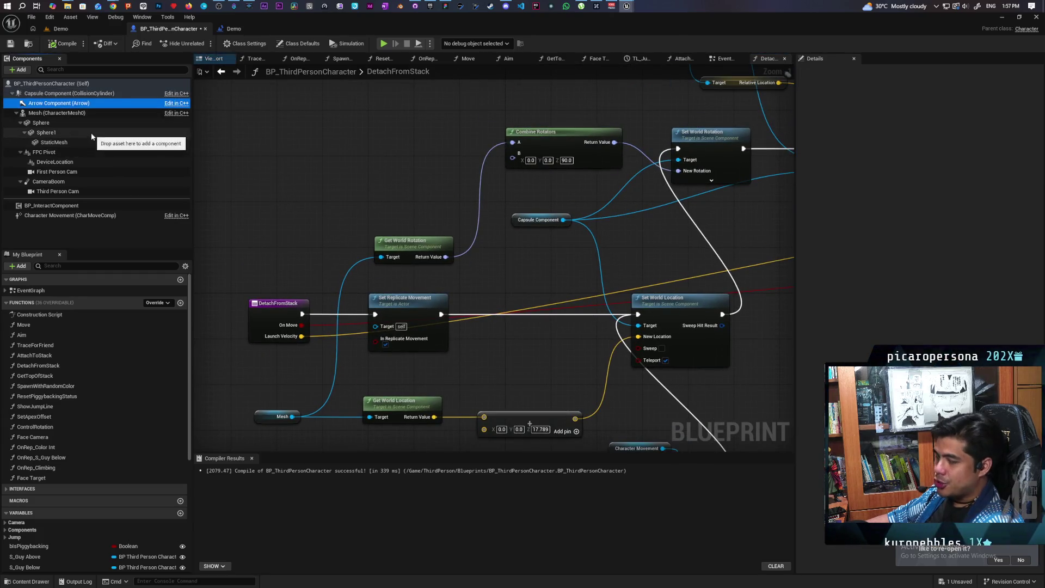
click(76, 112)
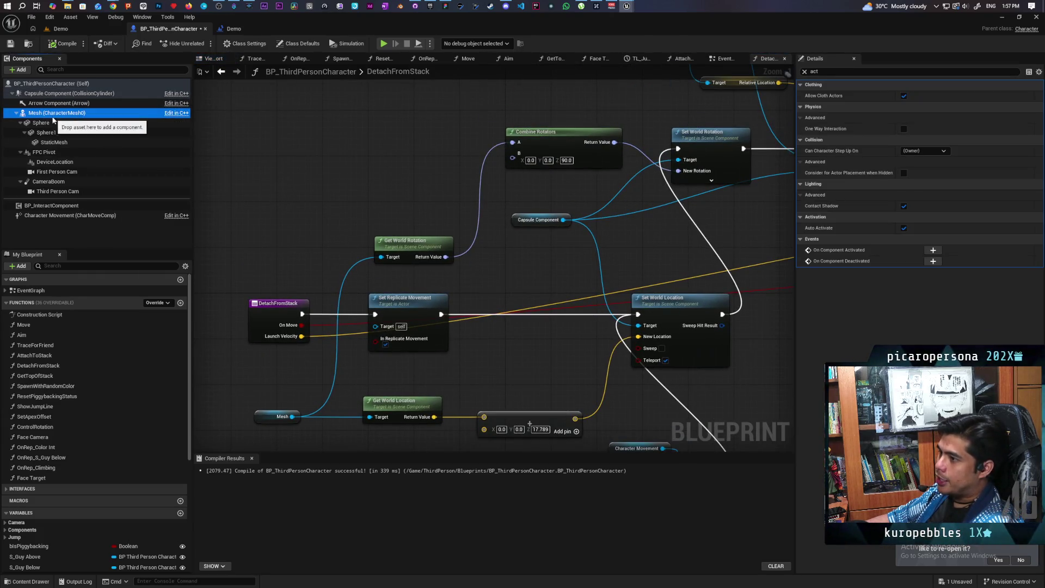
click(38, 94)
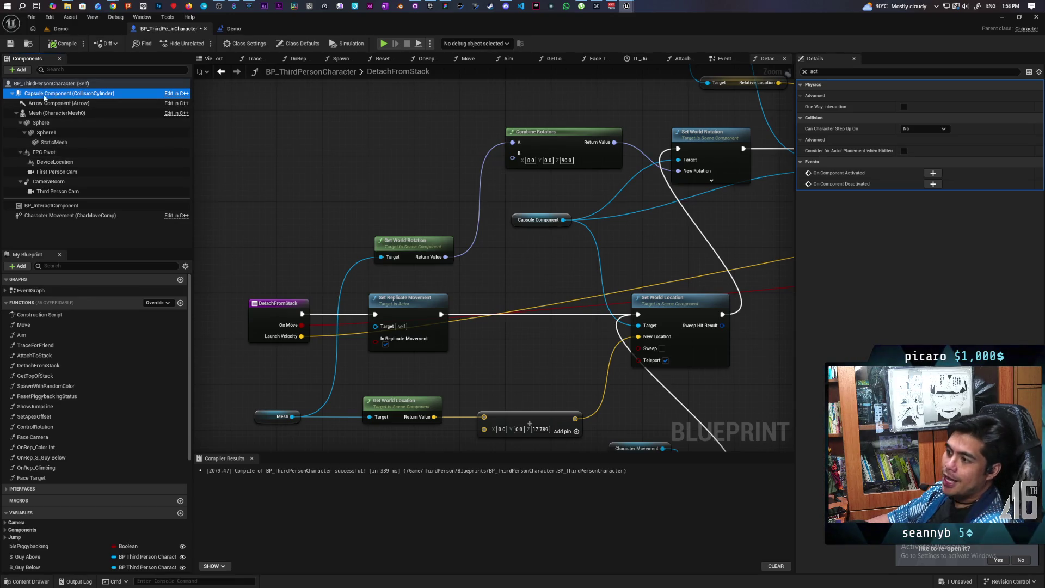
scroll(372, 202, down, 5)
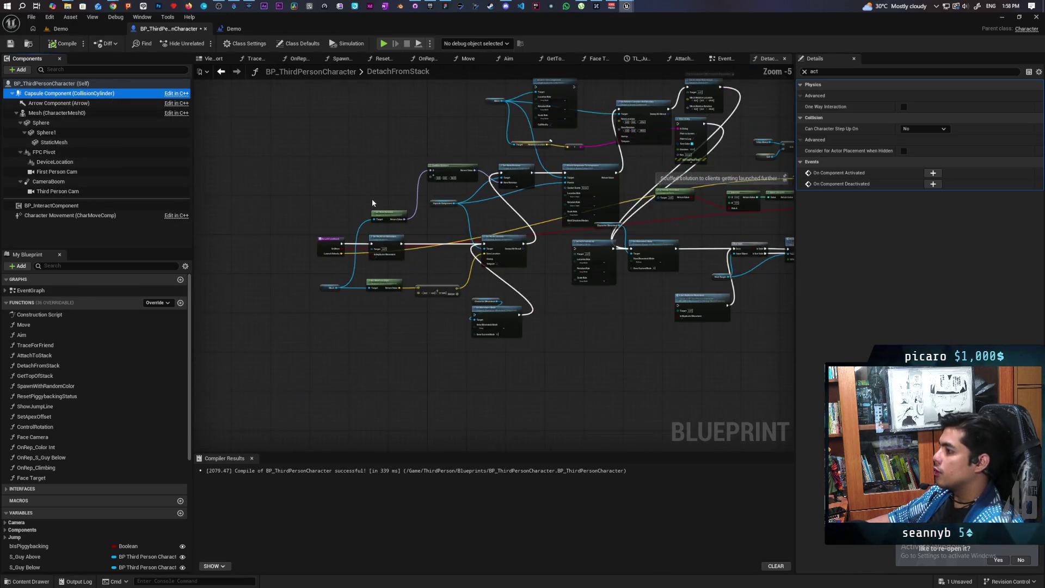
Select the Get World Location, vector and Combine Rotators nodes in the graph
scroll(372, 200, up, 3)
scroll(365, 212, up, 2)
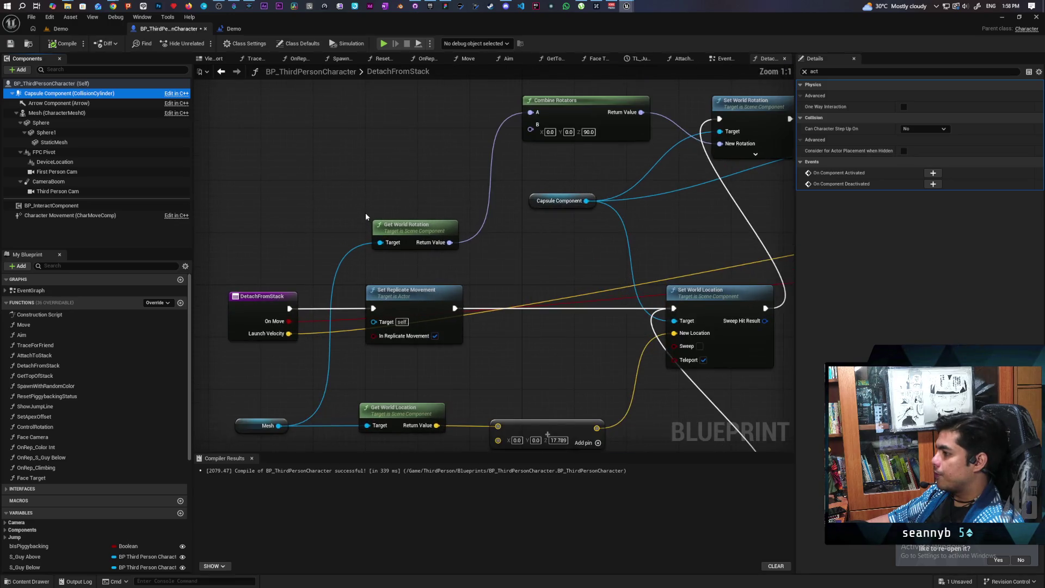
scroll(434, 251, down, 2)
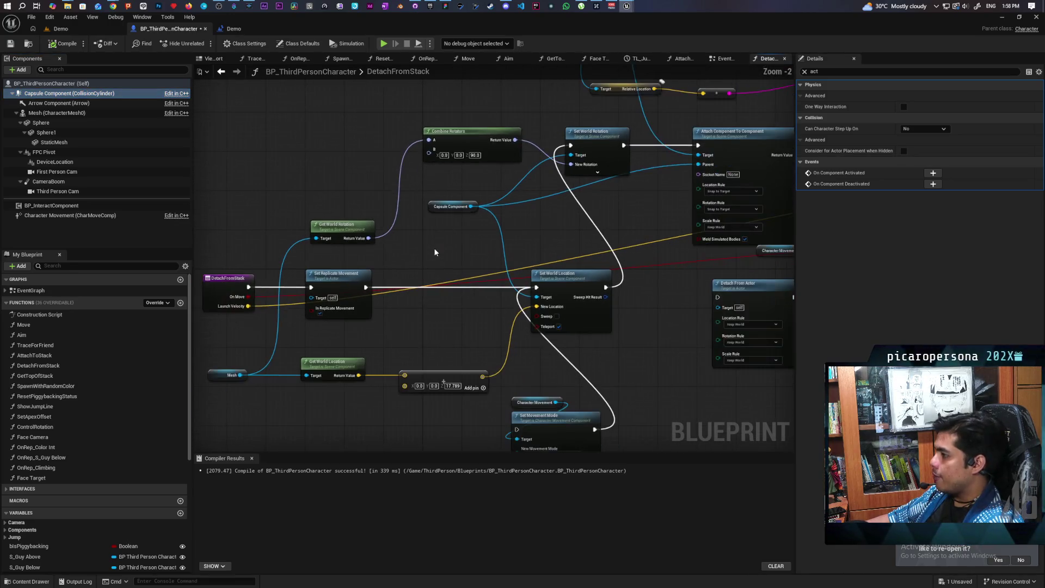
drag(308, 357, 454, 325)
click(436, 152)
Set Attach Component To Component's location and rotation rules to Keep Relative
drag(491, 206, 380, 246)
scroll(448, 266, up, 2)
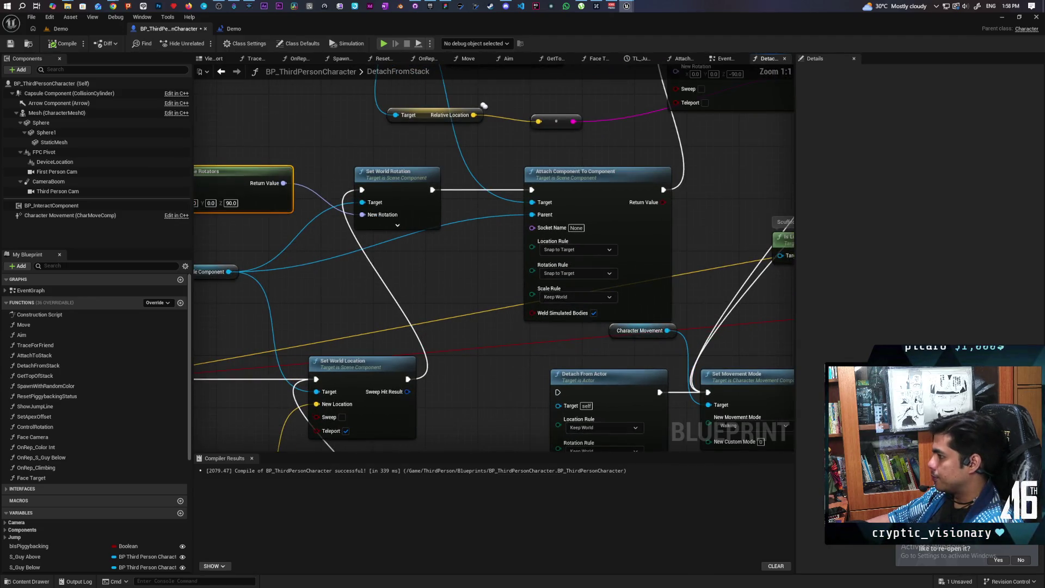
click(566, 267)
click(563, 279)
click(540, 291)
click(544, 301)
Recompile the character Blueprint and start a multi-client play test of the Demo level
mouse_move(671, 251)
mouse_down()
mouse_move(658, 276)
mouse_move(592, 320)
mouse_move(501, 342)
mouse_up()
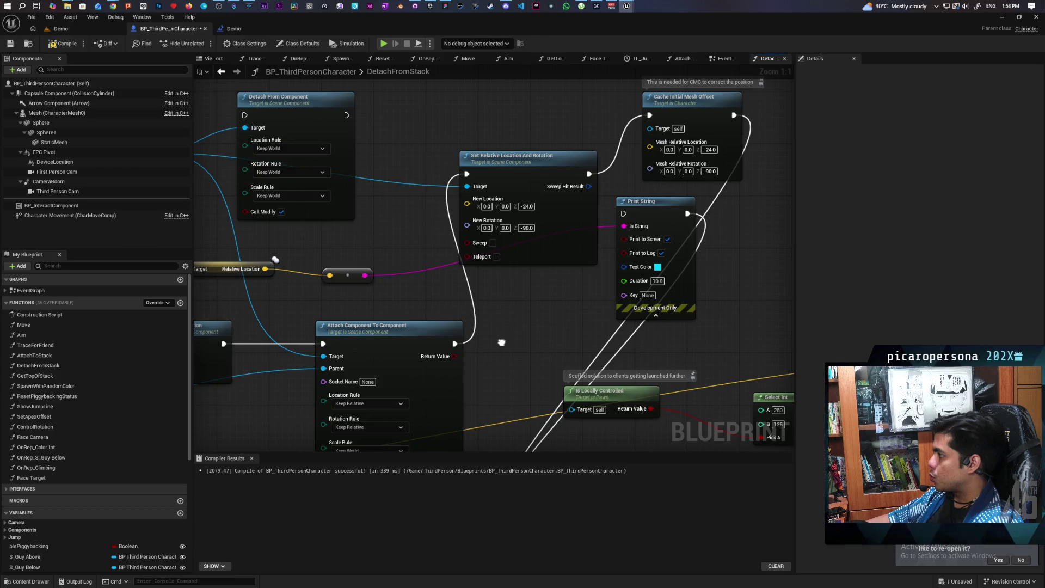
drag(502, 342, 502, 343)
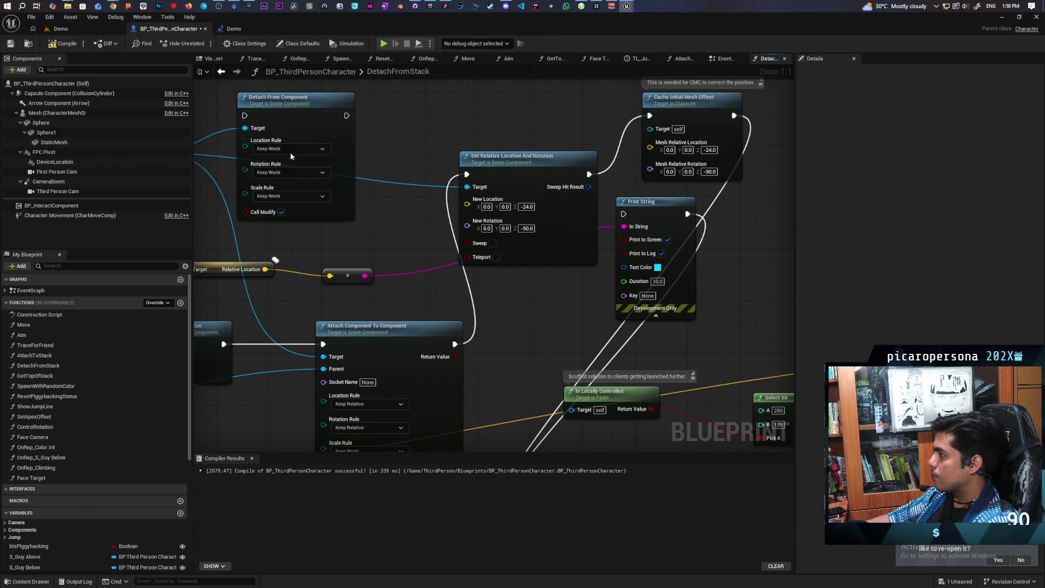
click(66, 43)
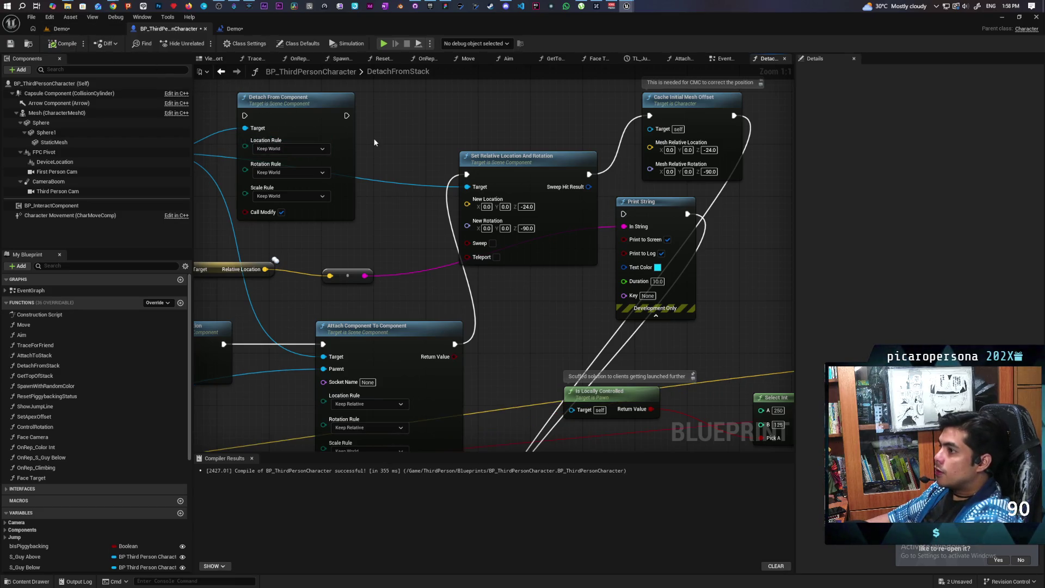
click(80, 28)
mouse_move(276, 30)
mouse_down()
mouse_move(508, 56)
mouse_move(775, 37)
mouse_up()
click(663, 52)
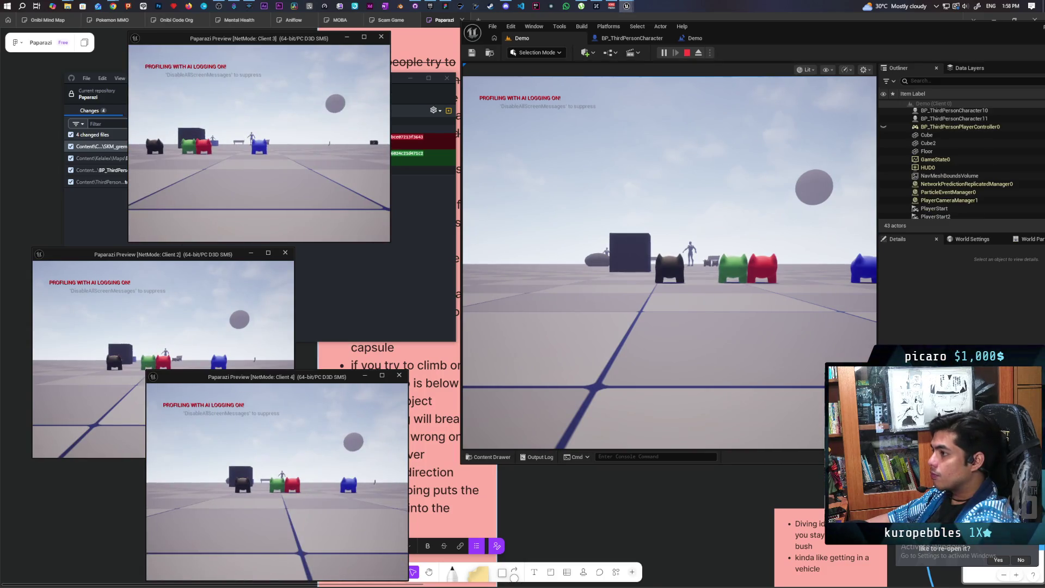
In the game view, walk and jump the character up onto the box, then turn it around
click(669, 261)
key(w)
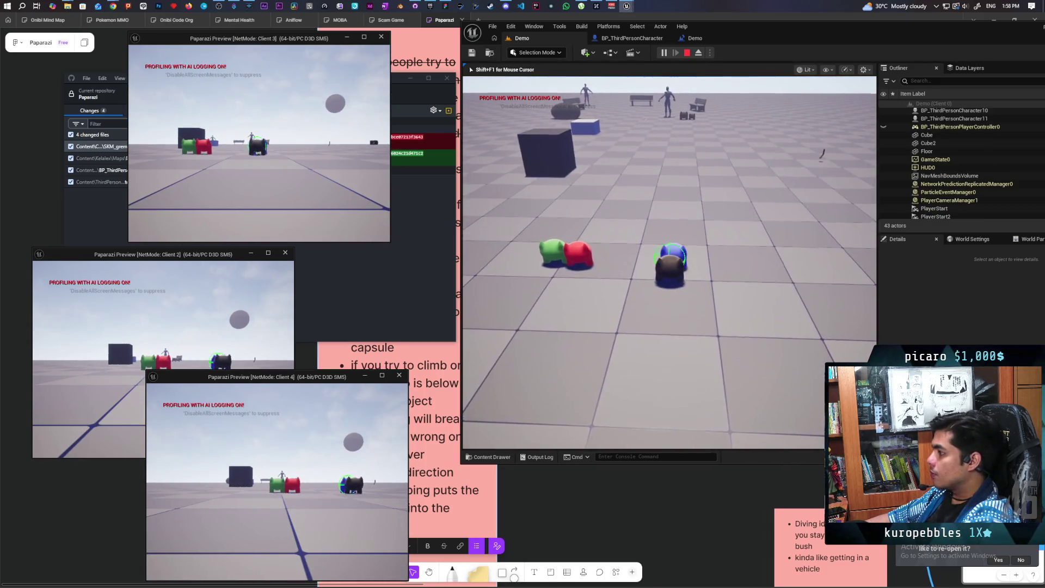
key(w)
key(space)
key(s)
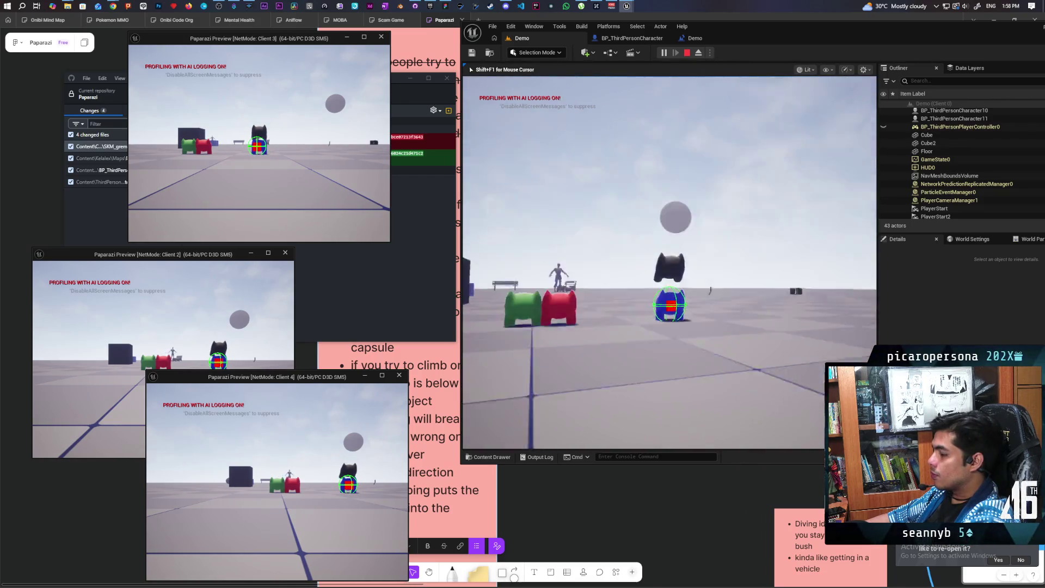
key(w)
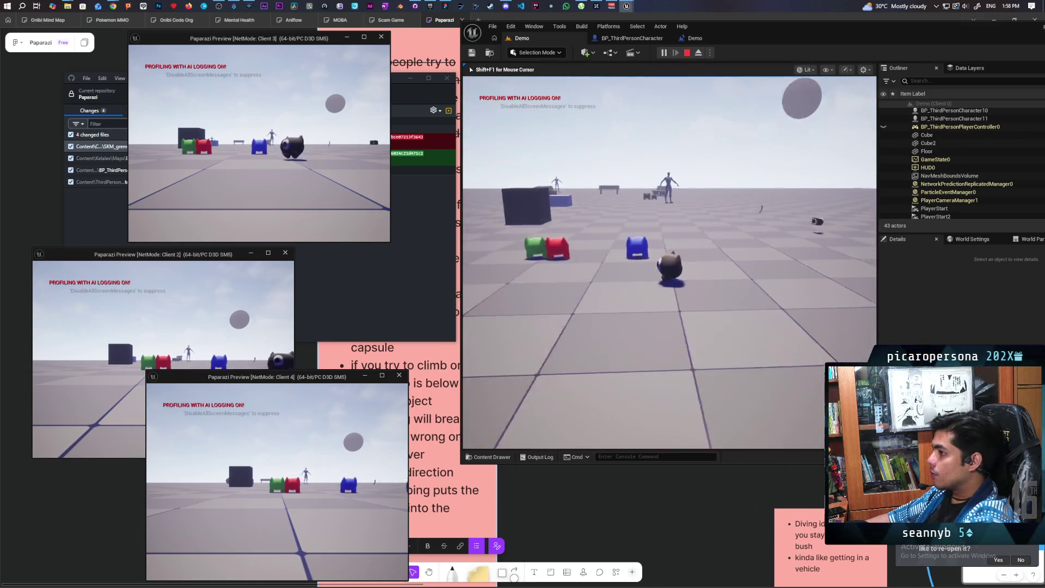
key(w)
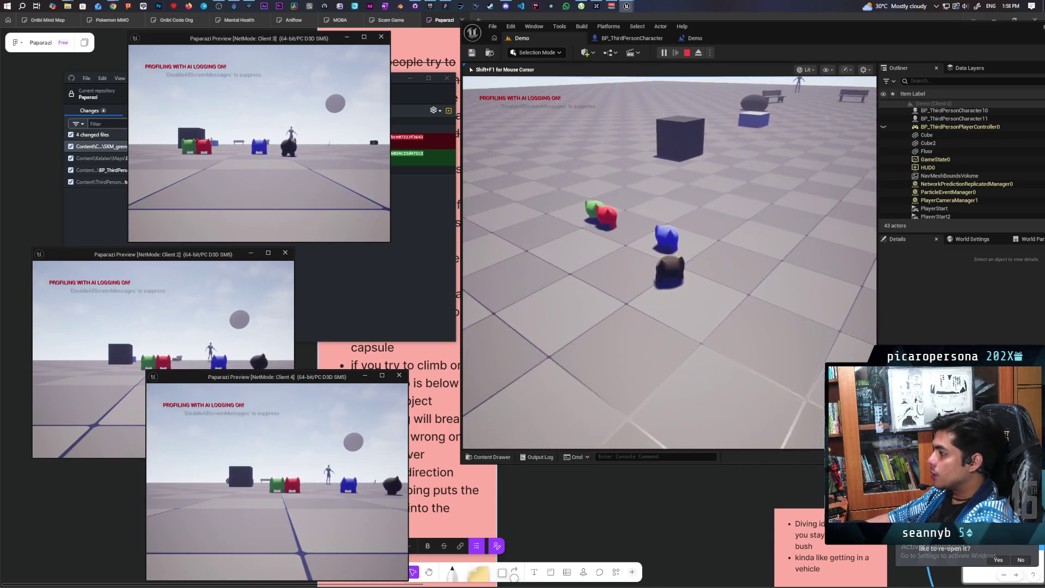
key(a)
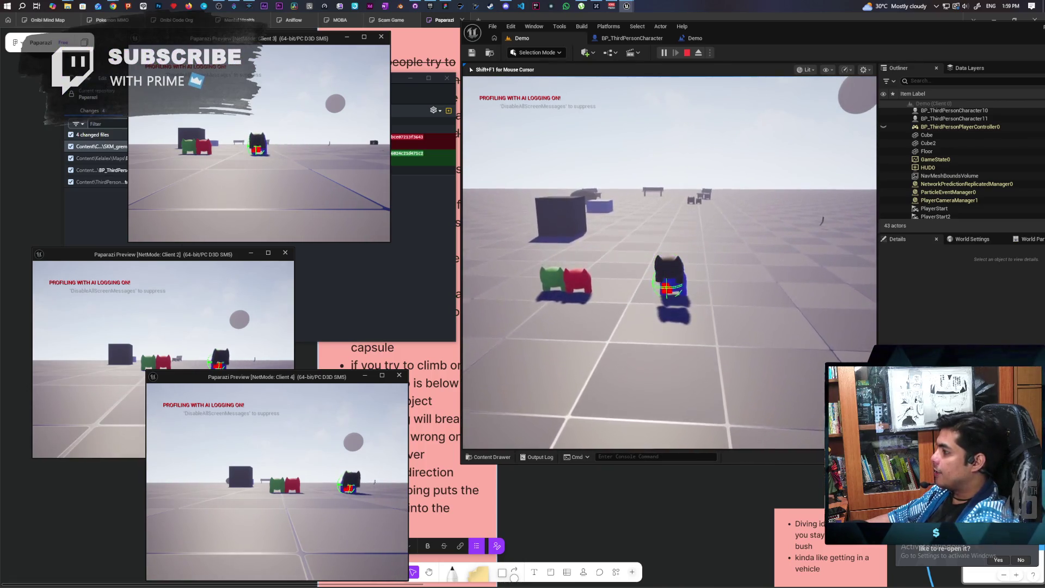
Recapture the game view and walk the blue character next to the dark character
key(alt+Tab)
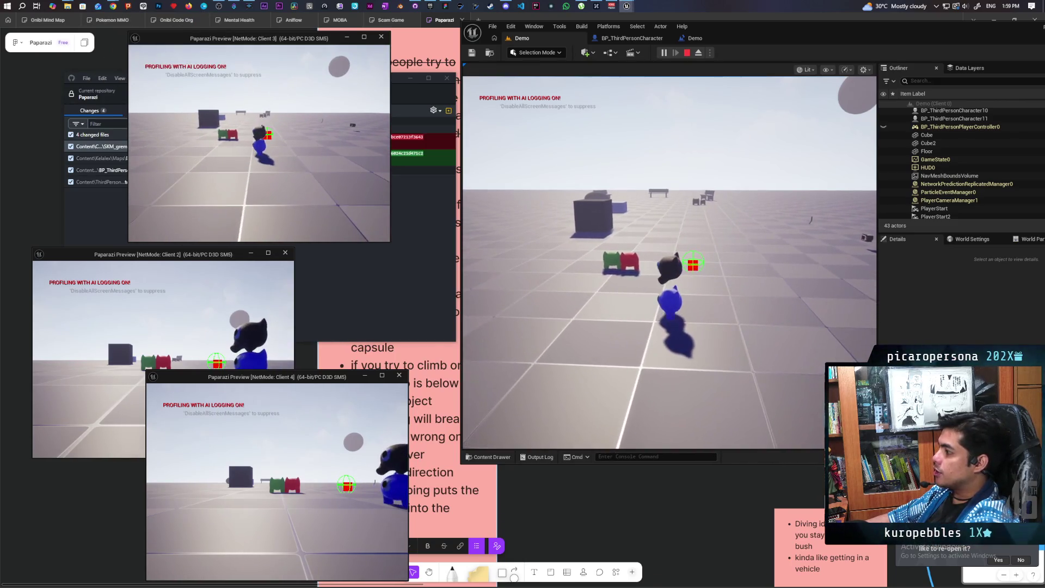
click(668, 174)
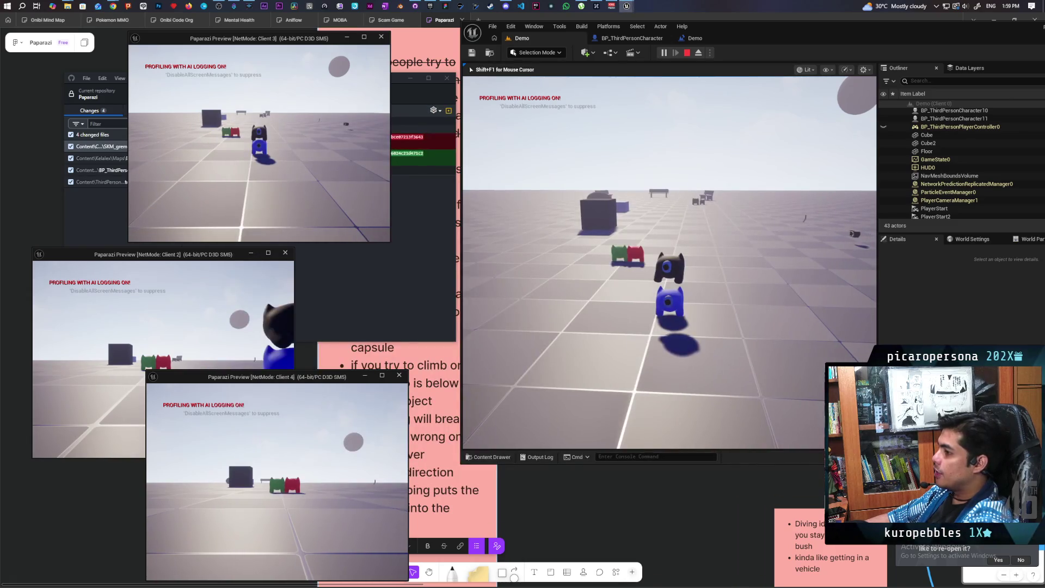
key(w)
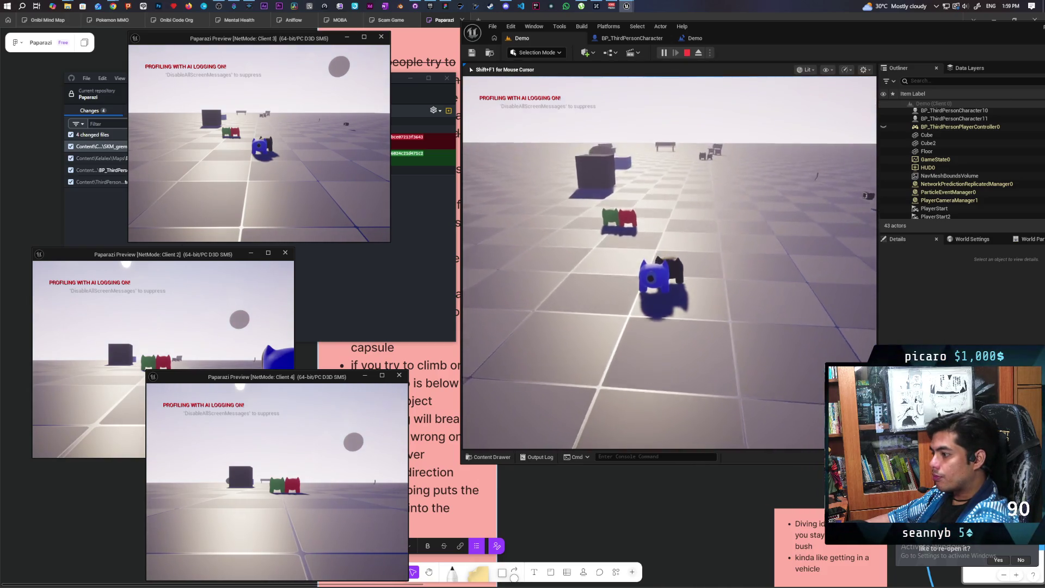
mouse_move(670, 262)
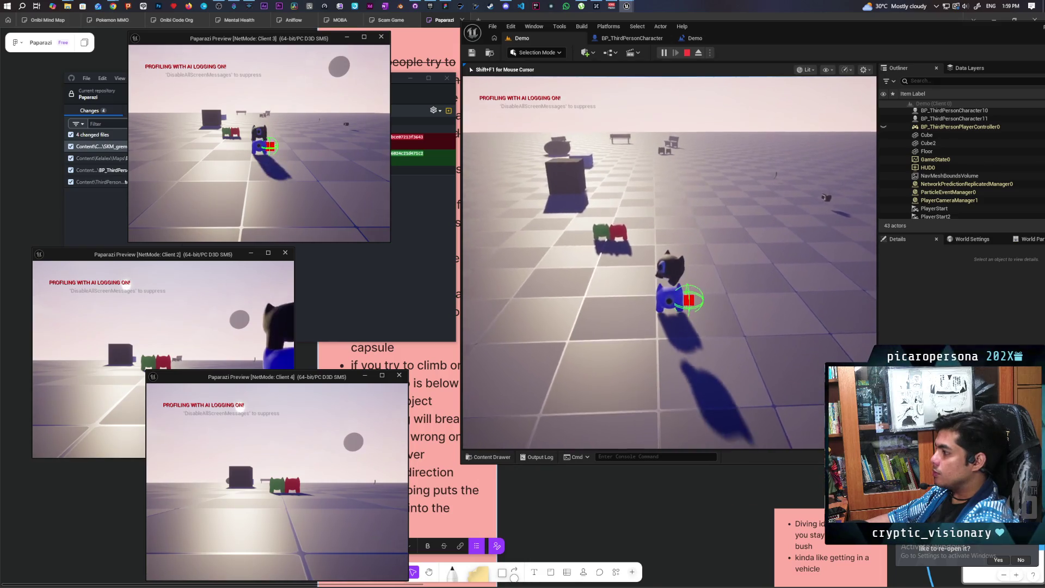
key(w)
key(w)
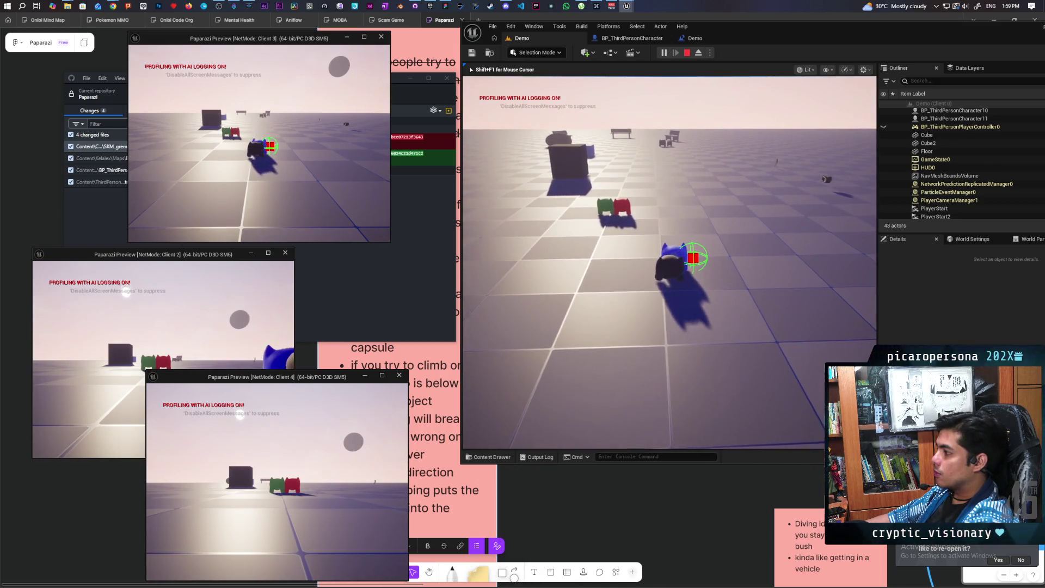
key(w)
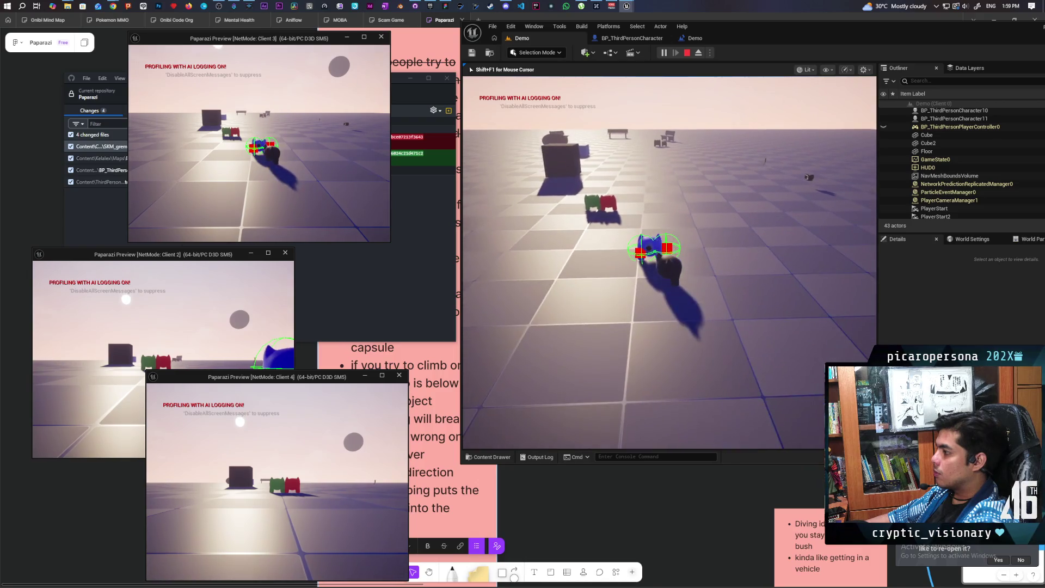
key(s)
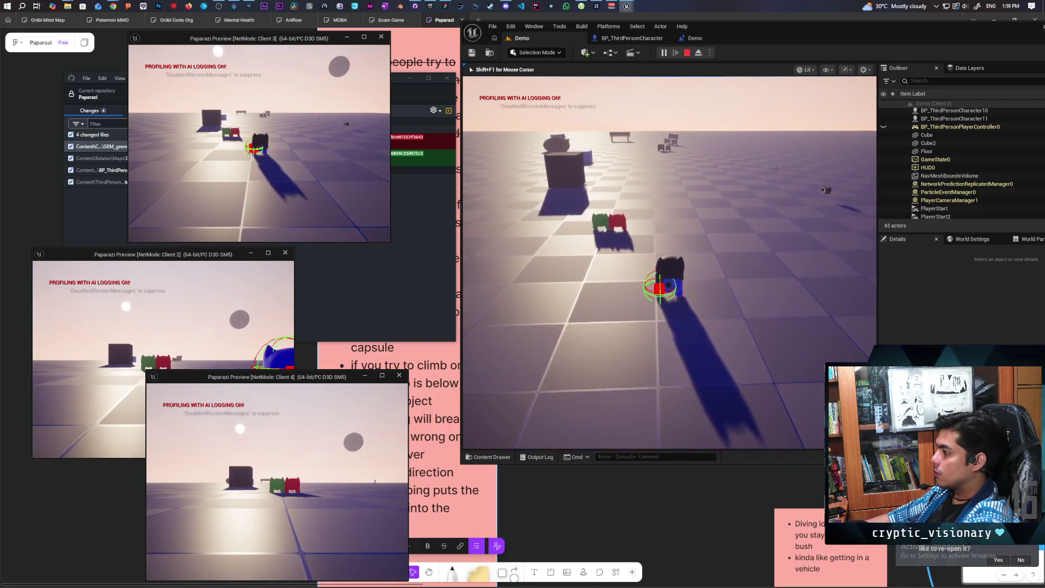
key(s)
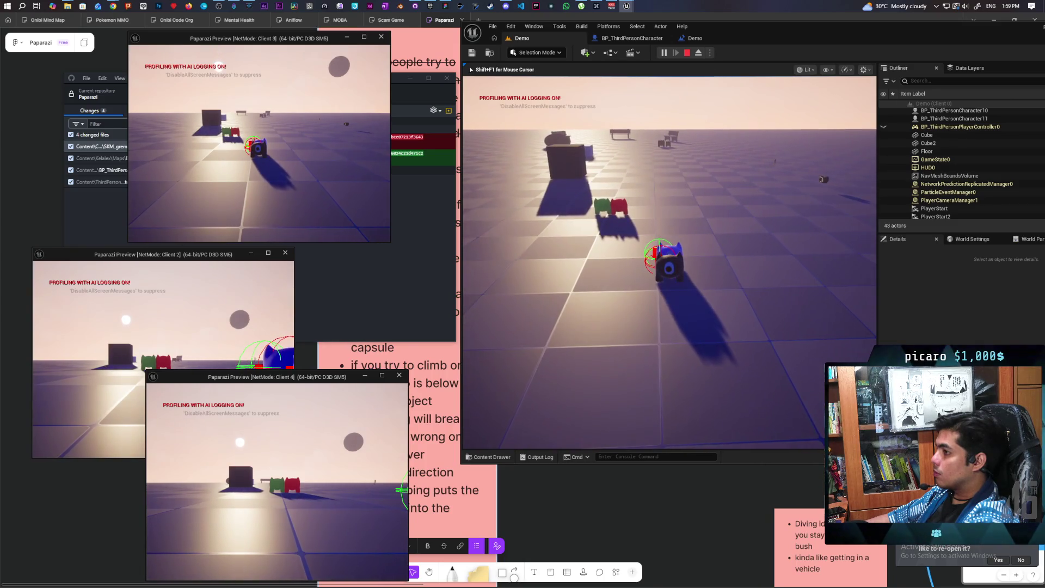
key(a)
key(d)
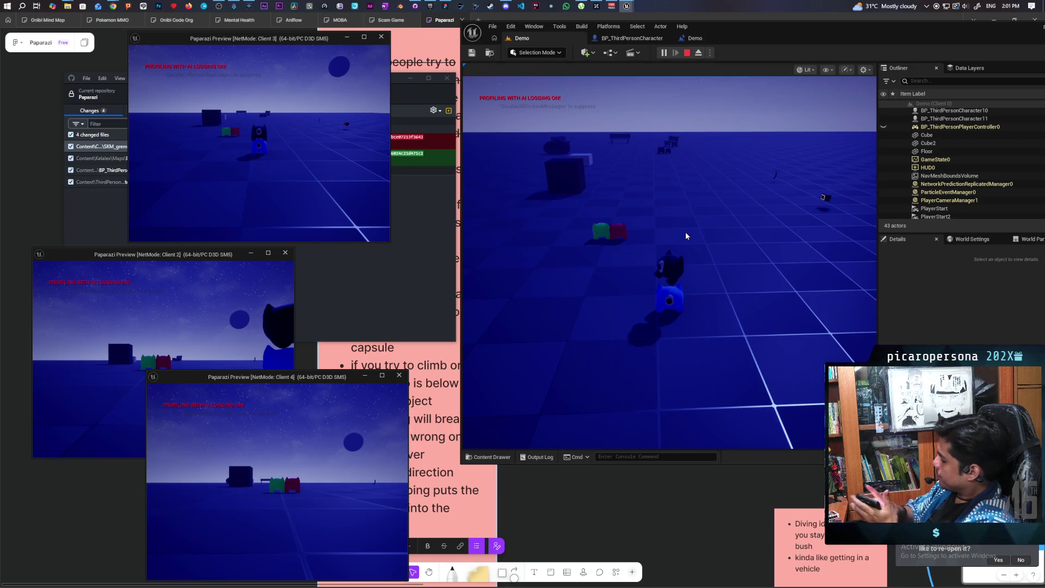
Stop PIE and inspect BP_ThirdPersonCharacter's Capsule Component and Mesh, ending on Capsule Component
key(Escape)
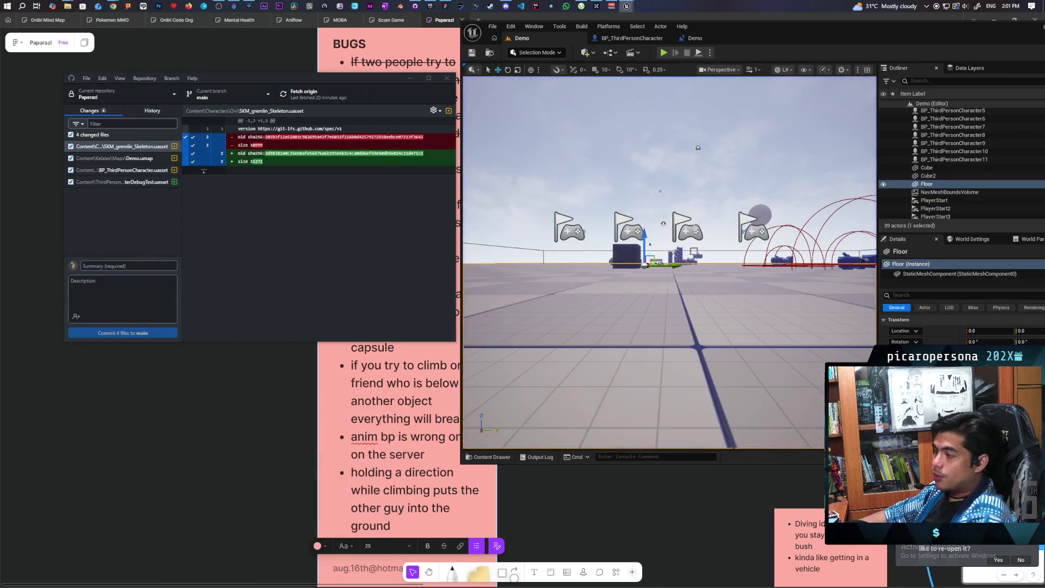
click(618, 38)
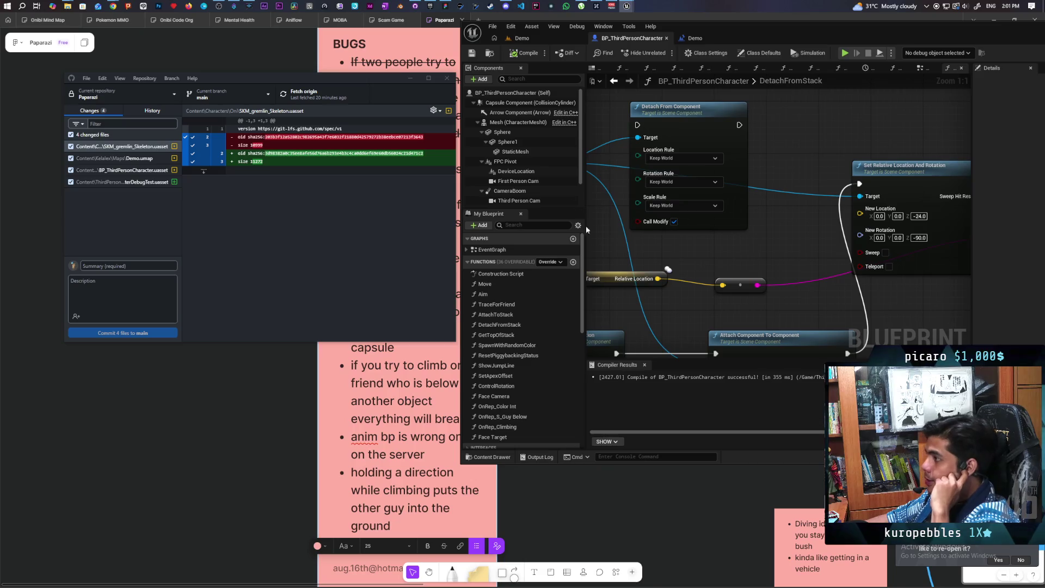
click(550, 102)
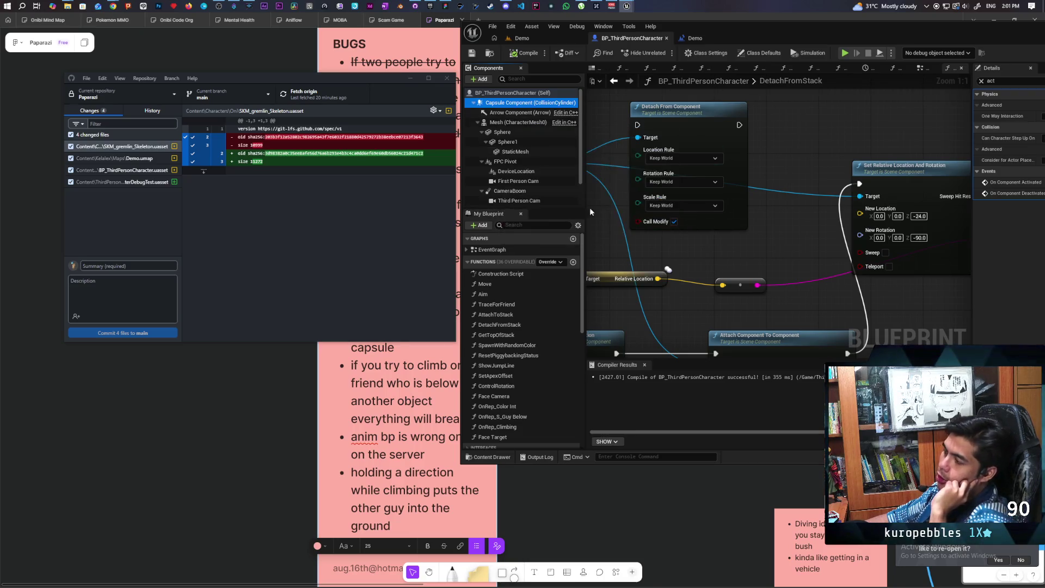
click(515, 123)
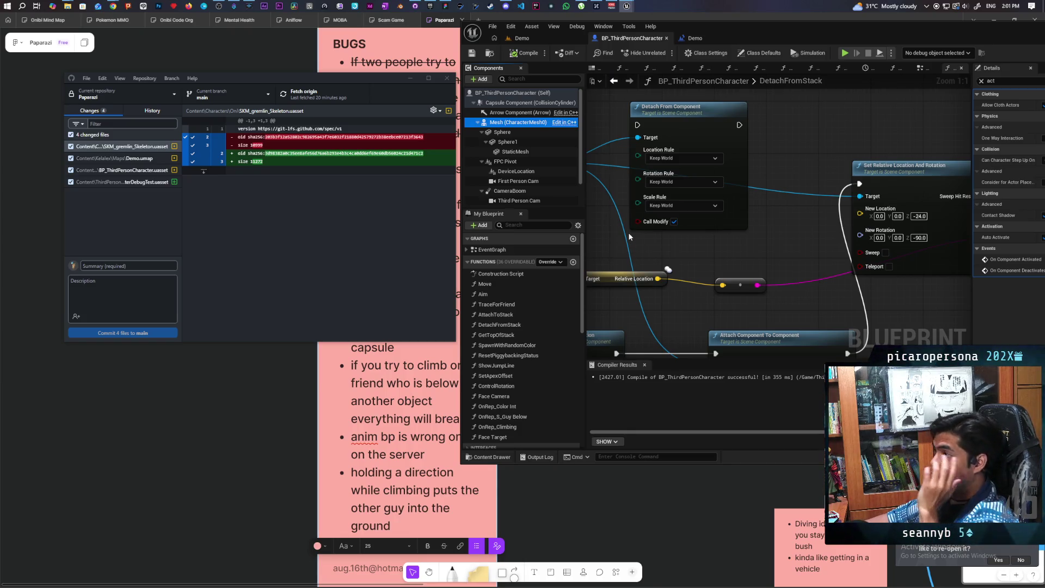
click(492, 103)
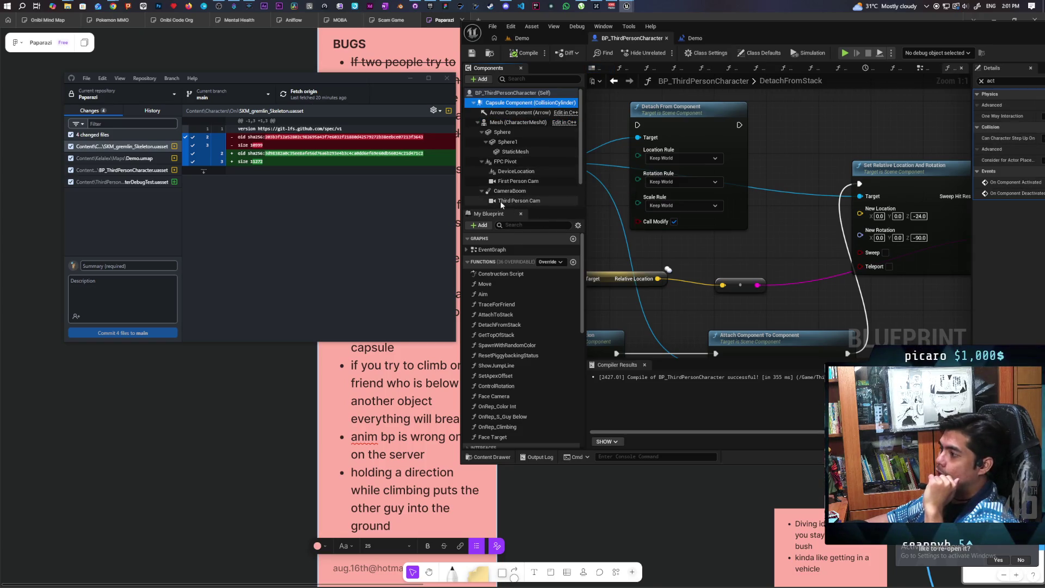
scroll(544, 193, down, 2)
click(543, 199)
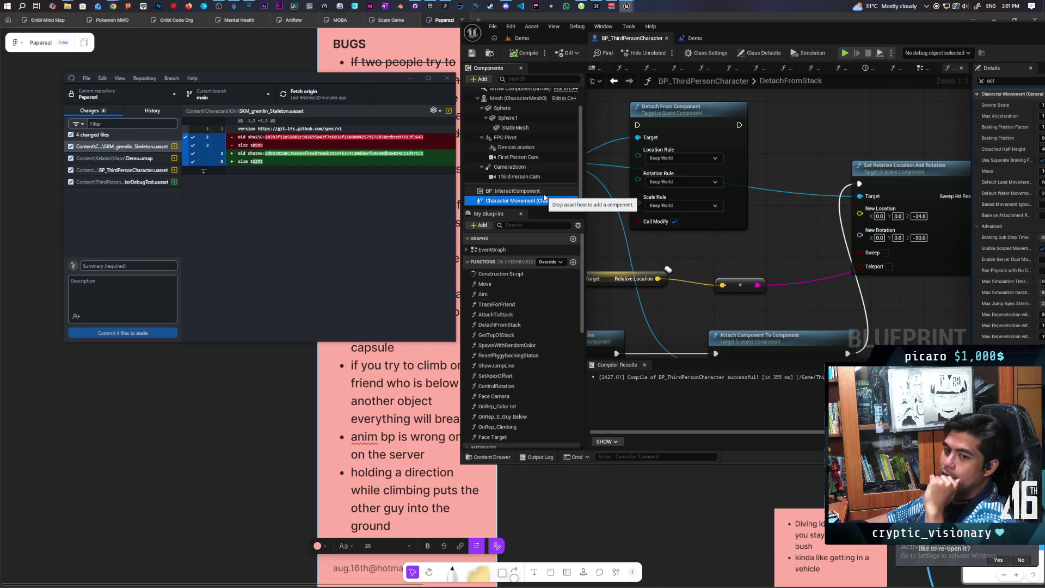
scroll(535, 184, up, 2)
click(506, 104)
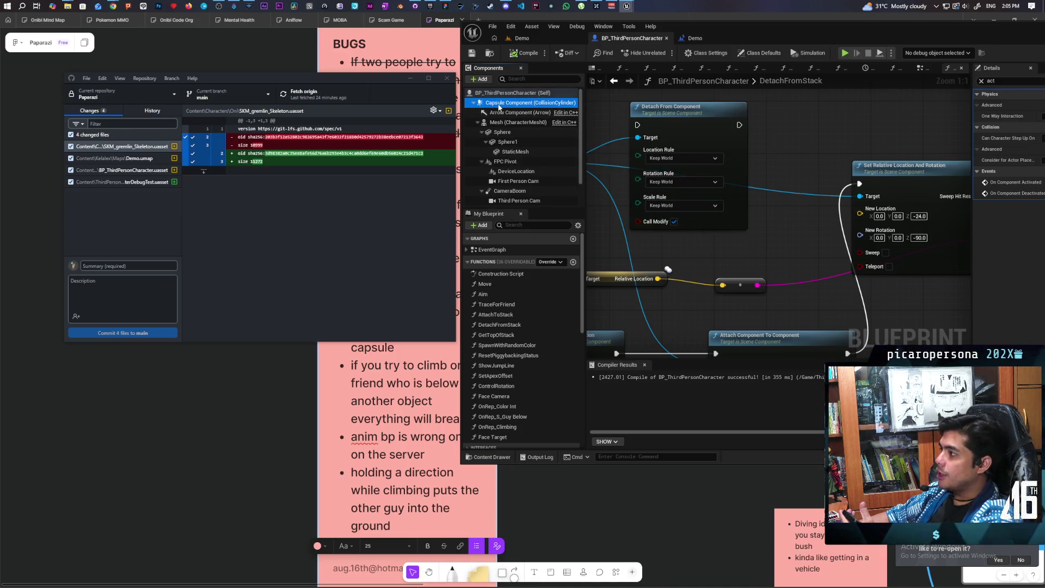
Pan around the rotation and Detach From Component nodes and reselect Capsule Component
scroll(655, 242, down, 6)
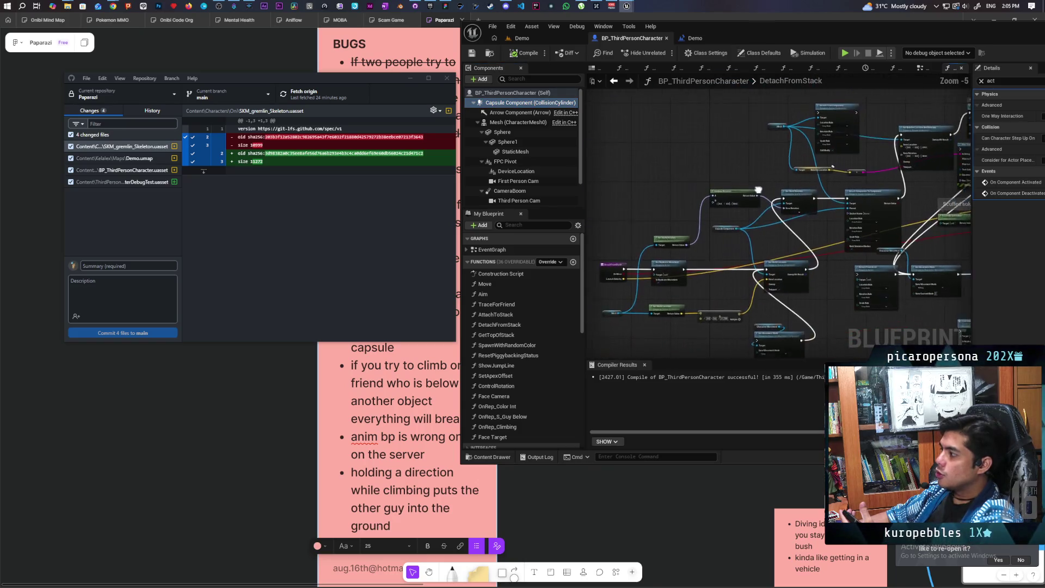
scroll(705, 239, up, 6)
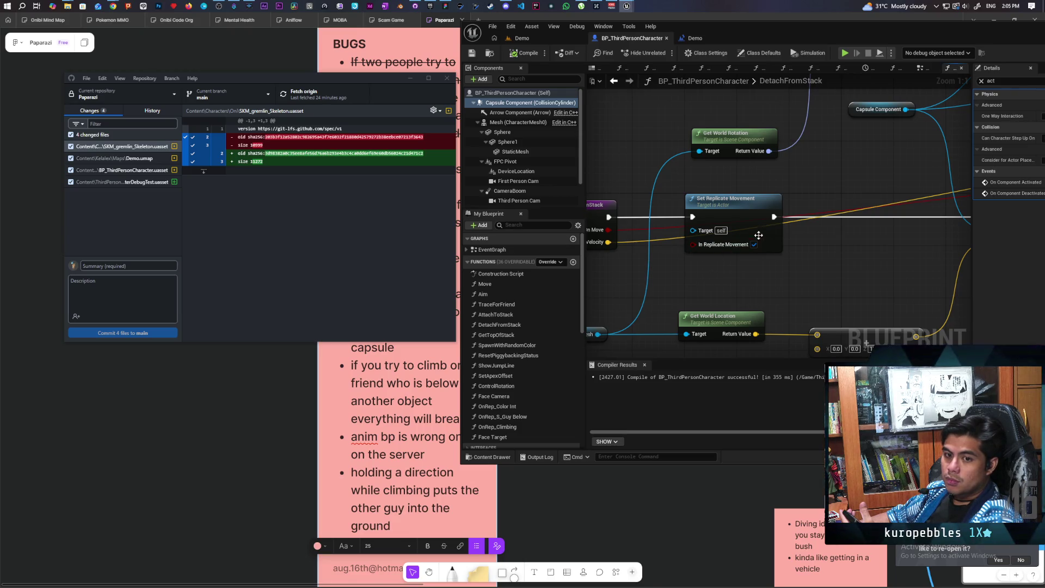
drag(849, 69, 723, 248)
drag(706, 223, 782, 182)
drag(723, 265, 785, 256)
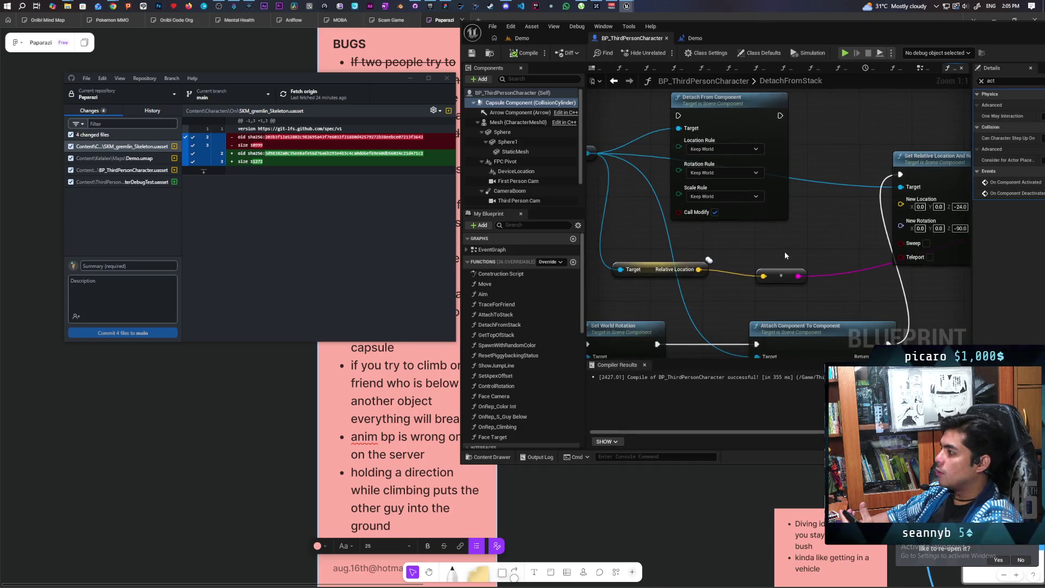
click(487, 104)
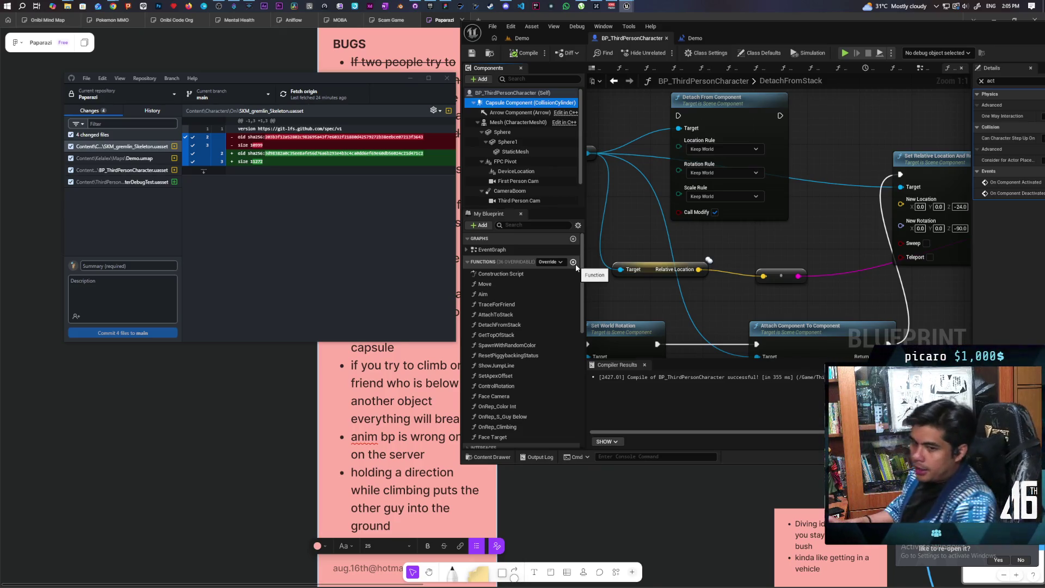
Step through DetachFromStack from its start to Set World Rotation, Combine Rotators and attach nodes
click(536, 39)
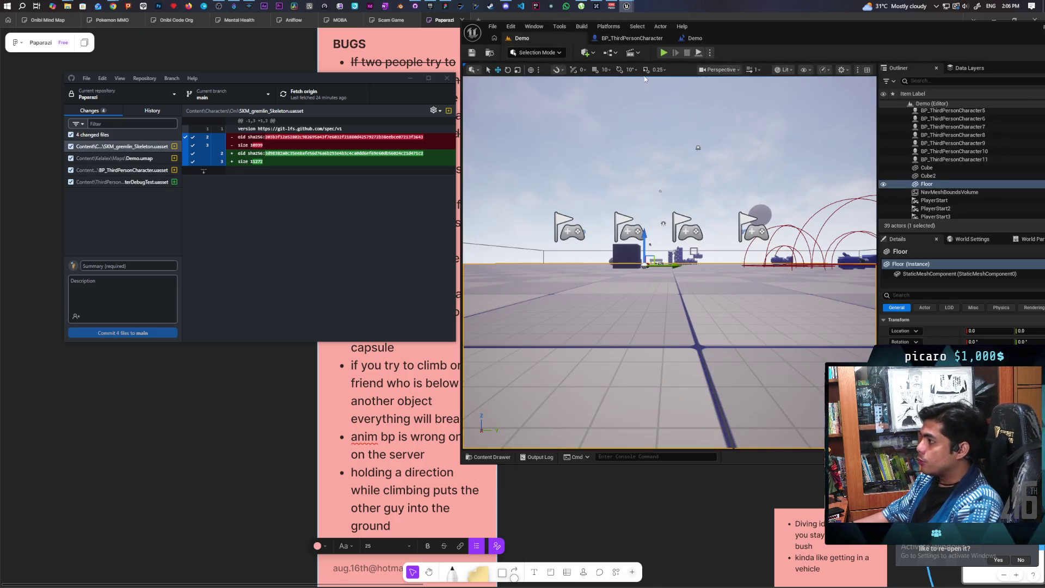
click(630, 38)
scroll(763, 241, down, 3)
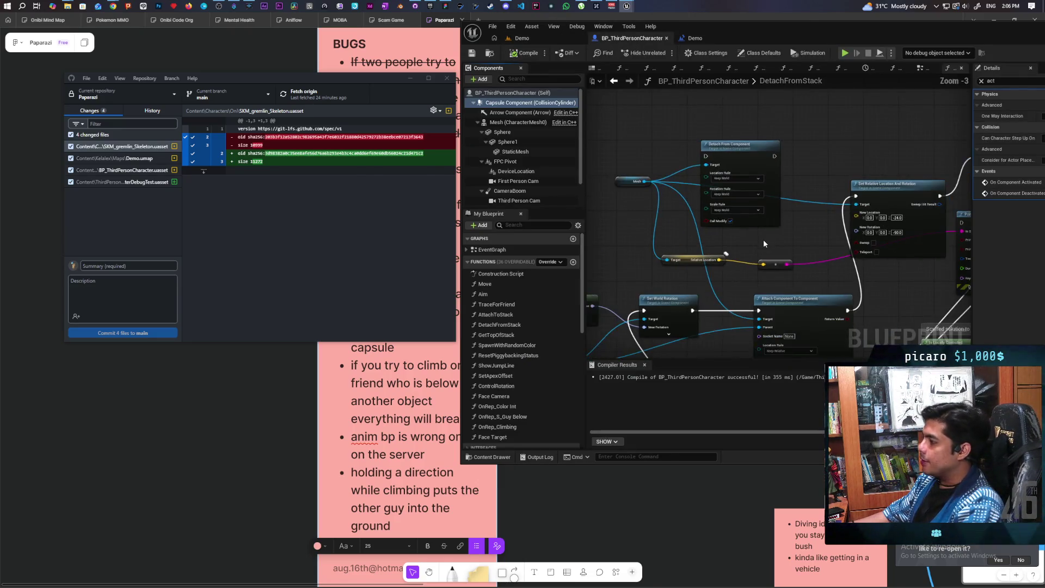
scroll(763, 240, down, 2)
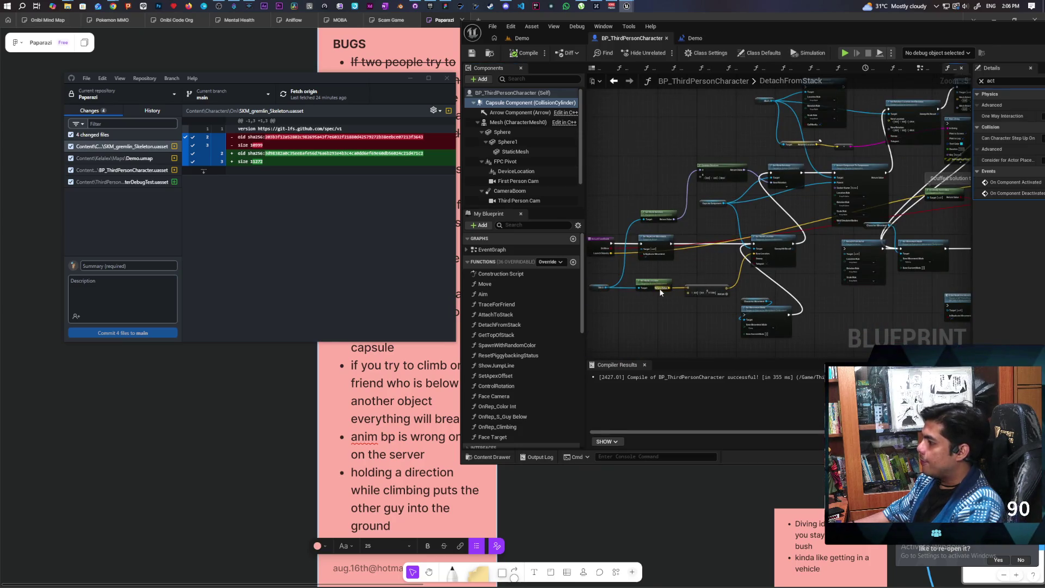
scroll(660, 292, up, 3)
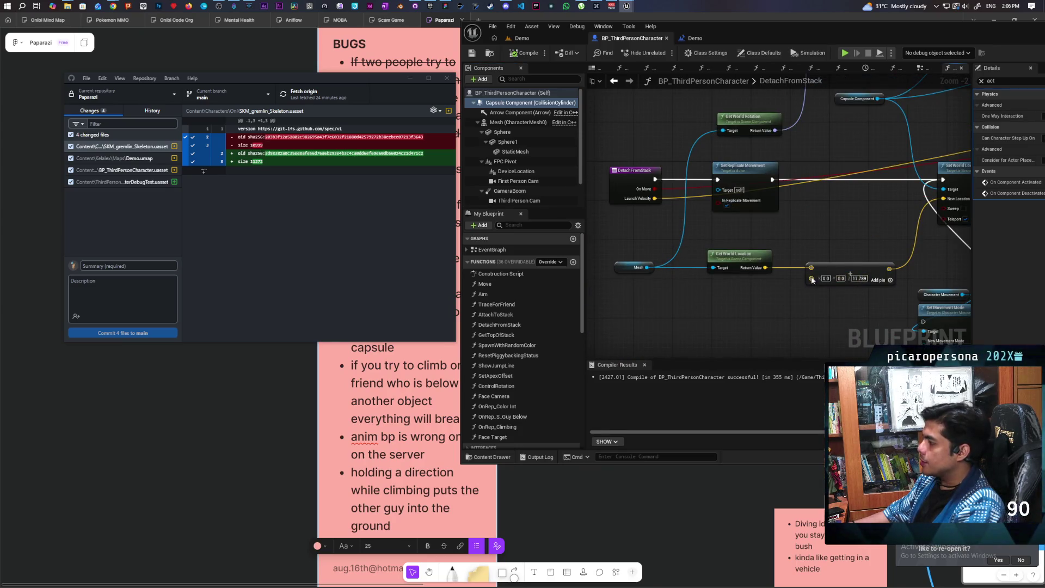
mouse_move(727, 280)
mouse_down()
mouse_move(677, 298)
mouse_move(745, 275)
mouse_up()
mouse_move(775, 222)
mouse_down()
mouse_move(782, 245)
mouse_move(646, 312)
mouse_up()
mouse_move(711, 273)
mouse_down()
mouse_move(851, 221)
mouse_move(733, 336)
mouse_move(640, 402)
mouse_up()
Review the Mesh and attach nodes, select Set Relative Location And Rotation, then return to Demo
scroll(852, 220, down, 1)
scroll(730, 295, up, 2)
drag(730, 295, 837, 155)
mouse_move(740, 241)
mouse_down()
mouse_move(635, 350)
mouse_move(675, 310)
mouse_move(698, 307)
mouse_move(598, 353)
mouse_move(613, 368)
mouse_move(745, 254)
mouse_move(631, 234)
mouse_up()
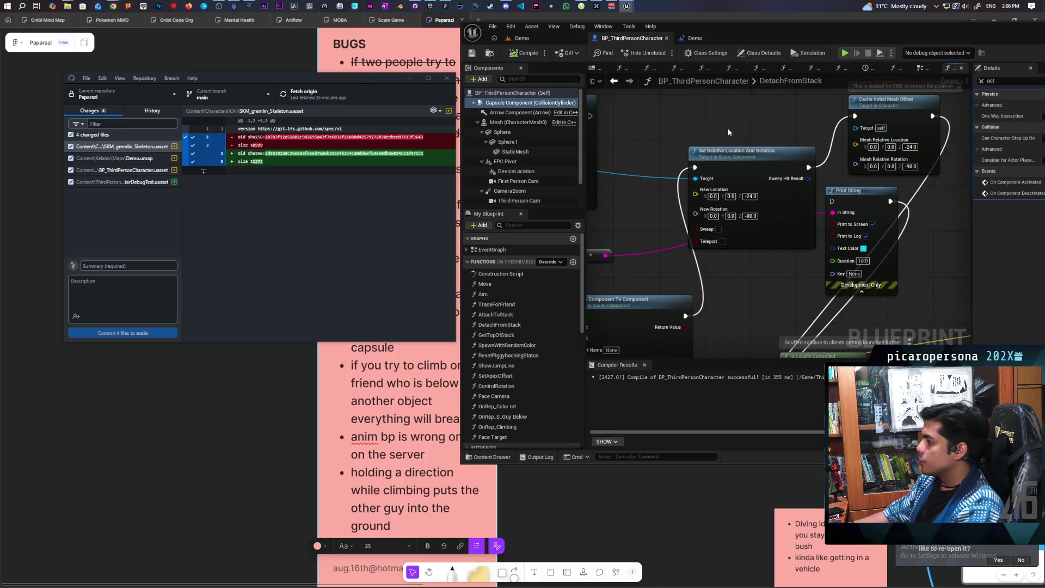
click(729, 242)
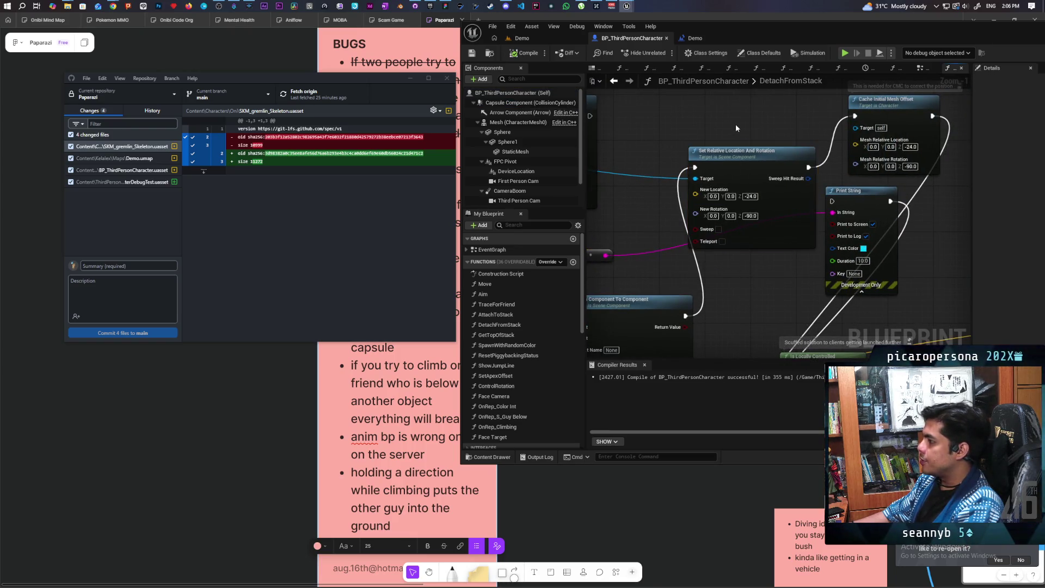
click(532, 40)
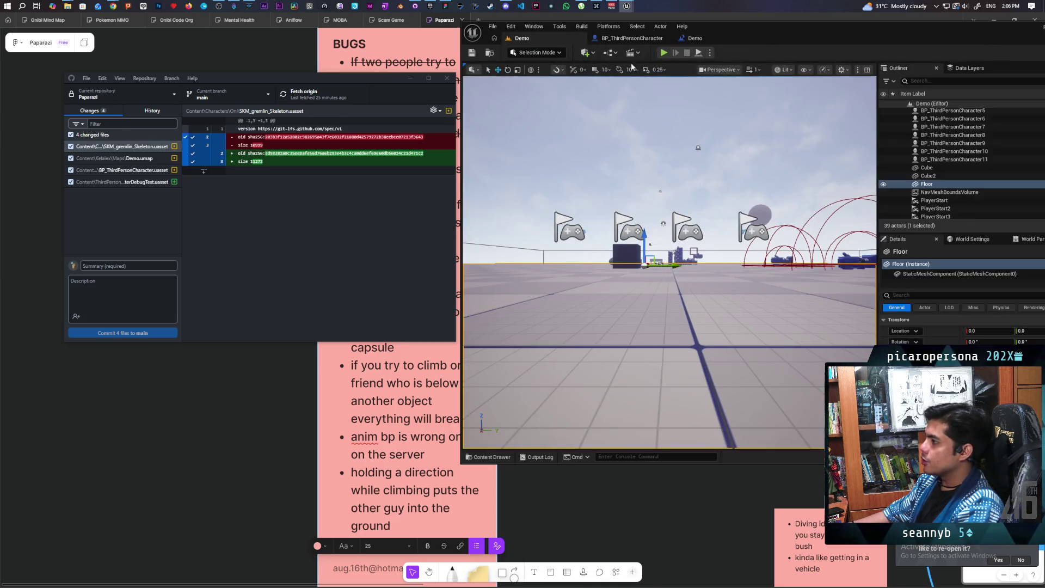
Start a multi-client play session of the Demo level and focus the Client 3 window
click(664, 53)
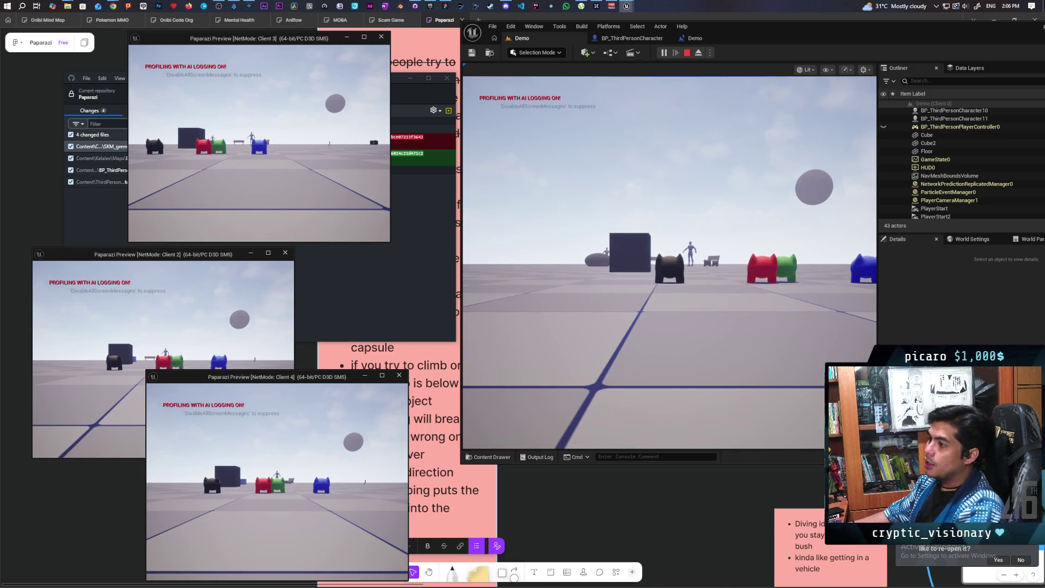
click(433, 313)
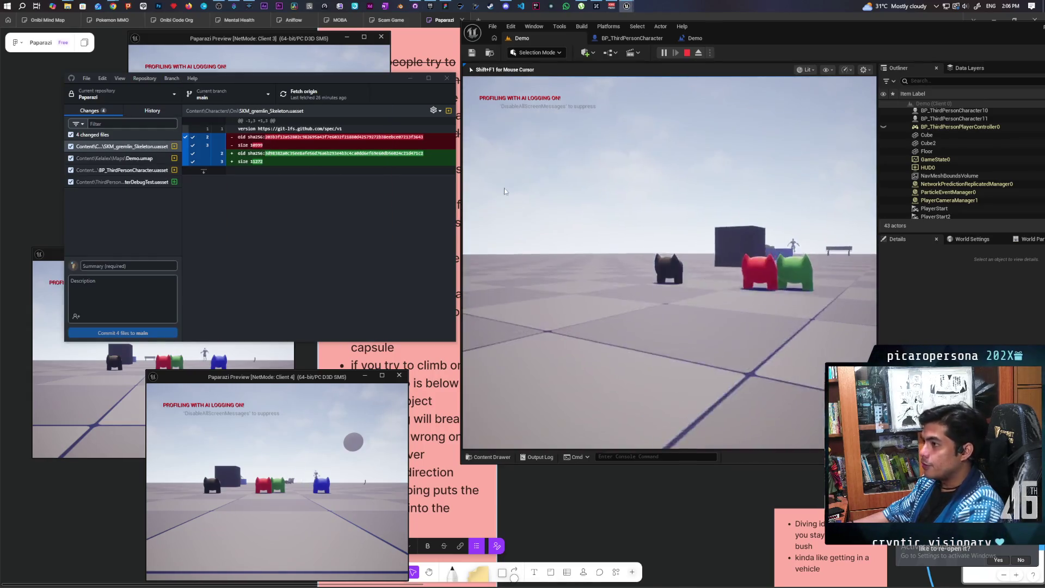
click(292, 47)
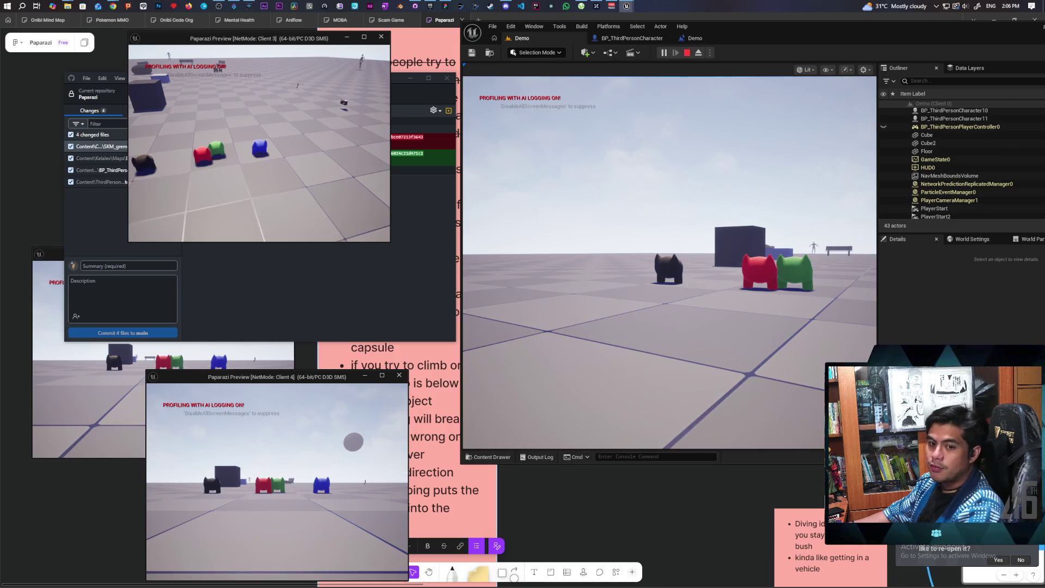
Move the character forward toward the others and hide GitHub Desktop behind the client windows
click(670, 261)
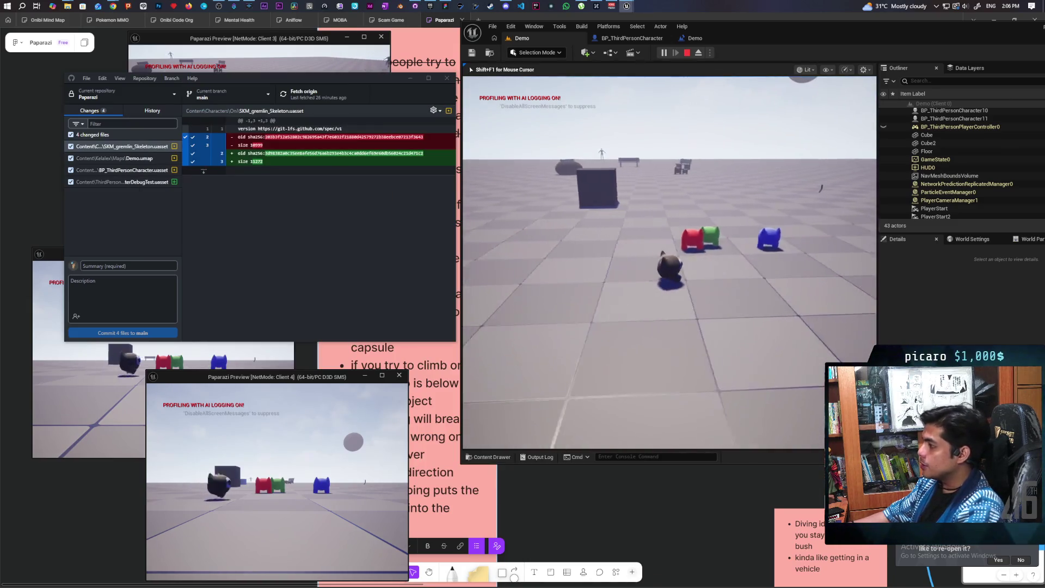
key(w)
key(shift+F1)
click(266, 39)
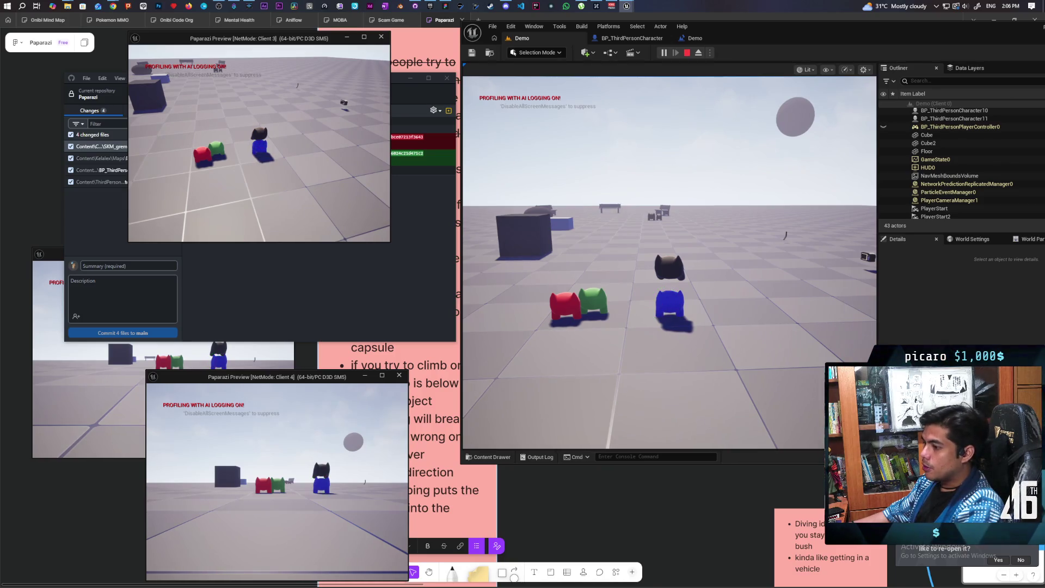
key(alt+Tab)
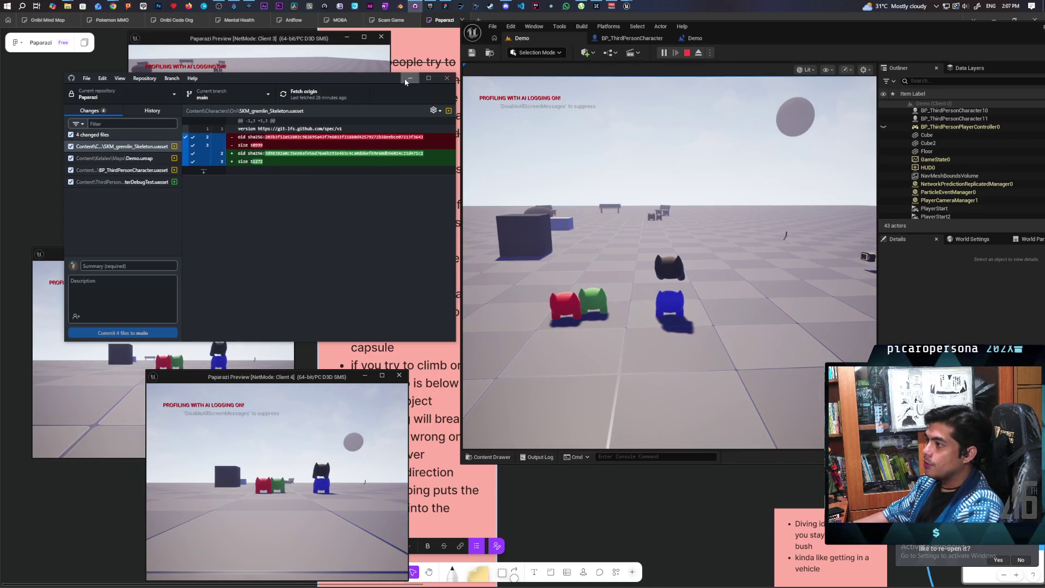
click(410, 77)
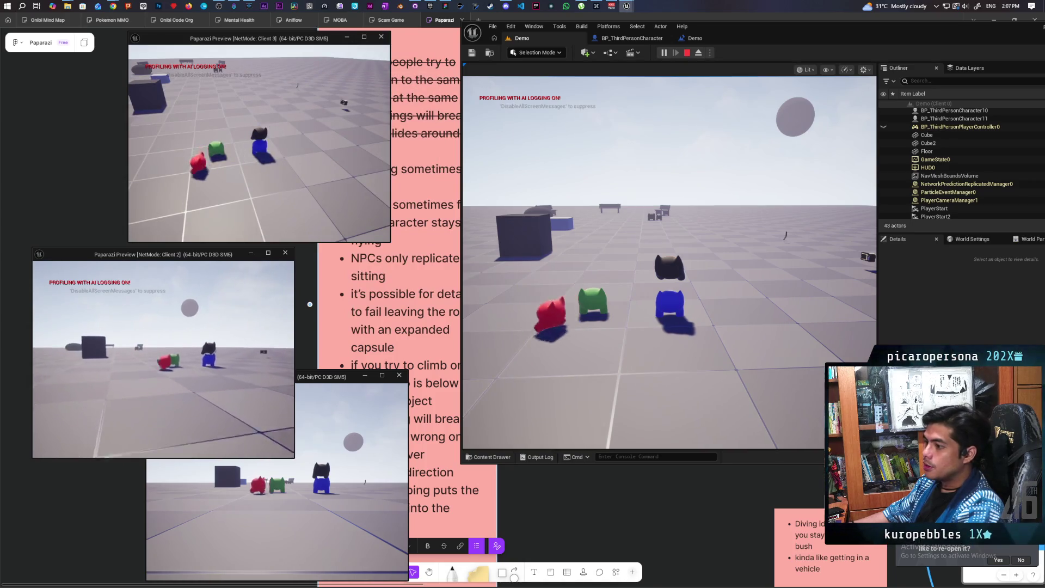